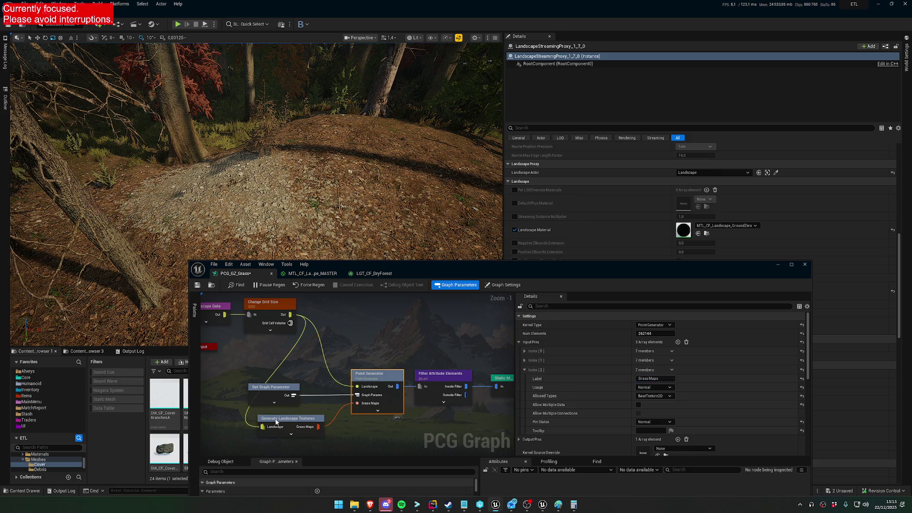
Maximize the PCG graph editor and inspect the Generate Landscape Textures node.
left_click(298, 418)
double_click(412, 278)
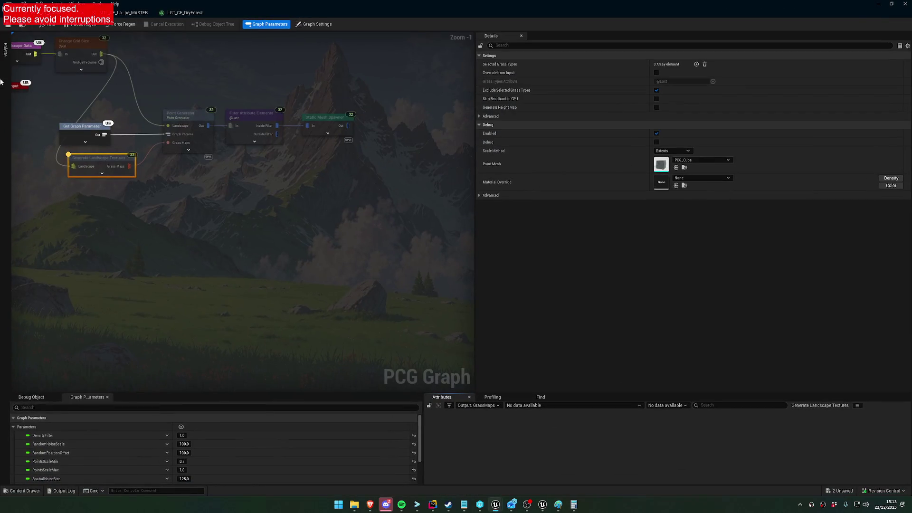
key("a")
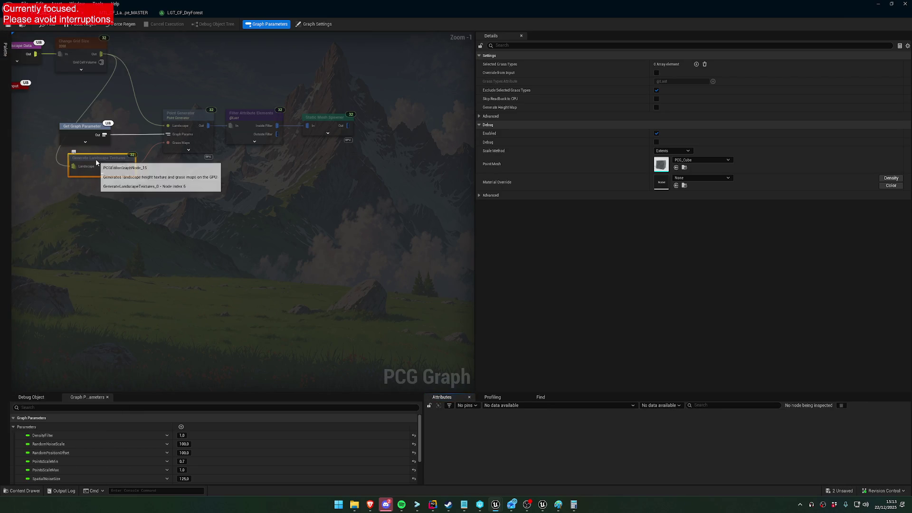
right_click(98, 159)
left_click(74, 220)
scroll(112, 240, "up", 2)
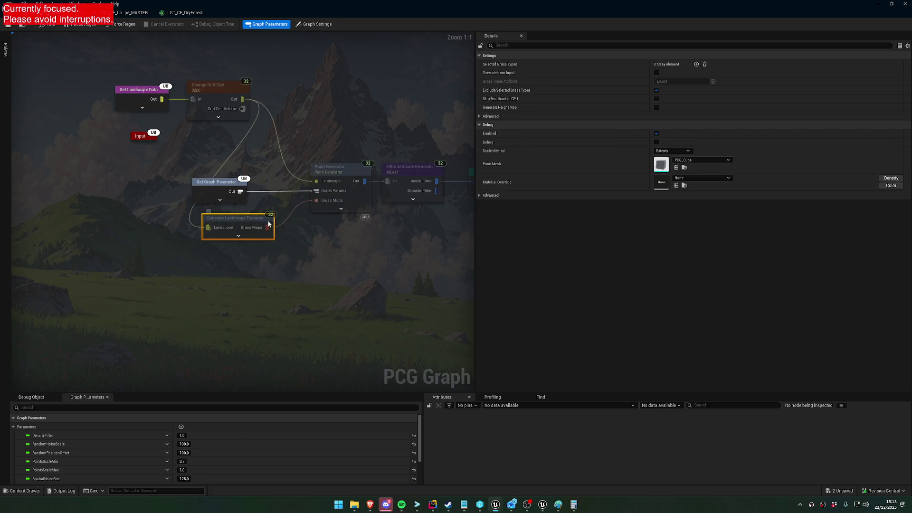
Inspect the node's GrassMaps output, stop inspecting, and show the Graph Settings.
right_click(254, 223)
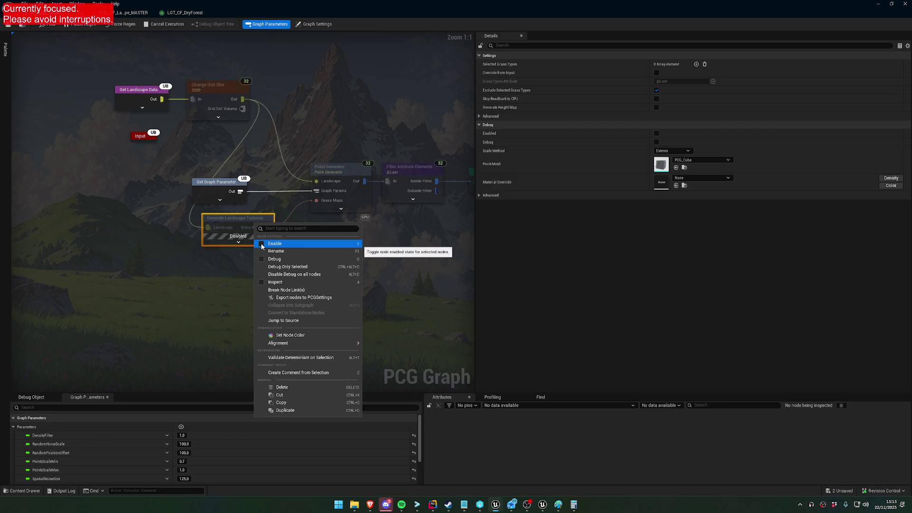
left_click(261, 282)
right_click(242, 223)
left_click(266, 284)
left_click(242, 224)
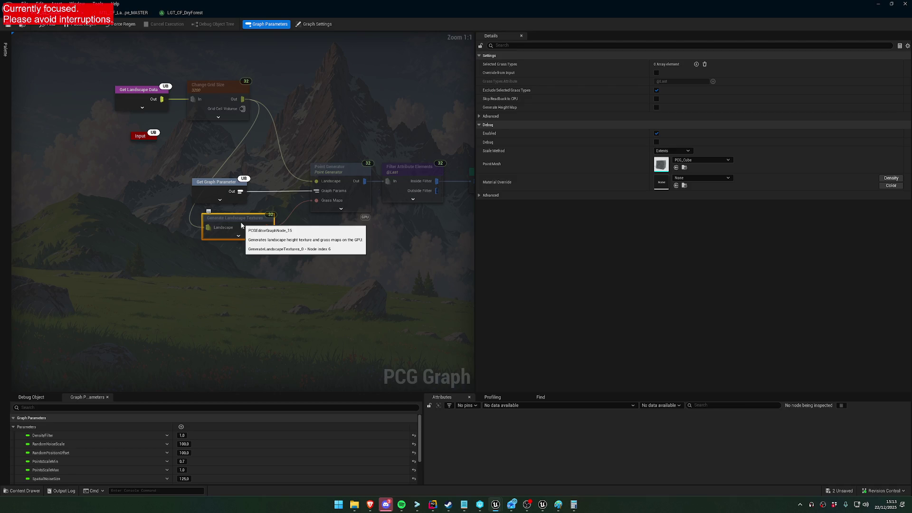
left_click(341, 229)
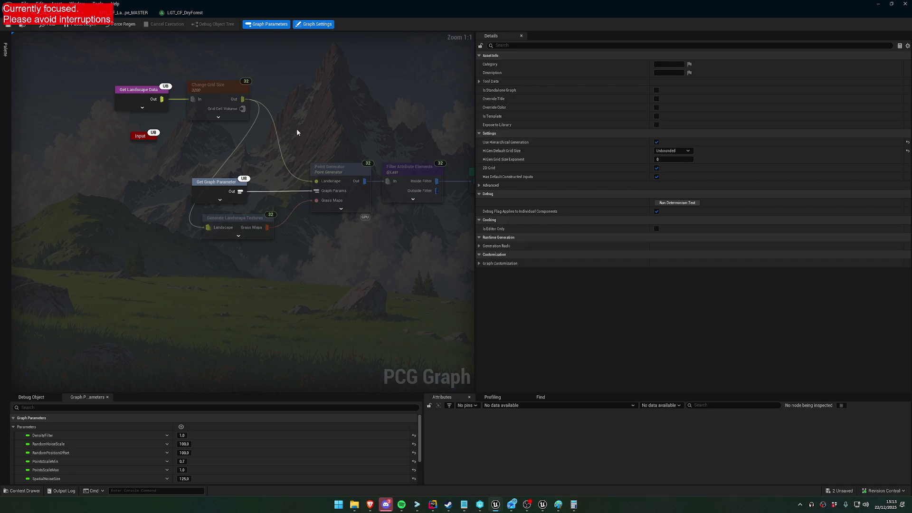
Toggle the graph parameters panel and select the Get Graph Parameter, Generate Landscape Textures and Change Grid Size nodes.
left_click(285, 26)
left_click(280, 26)
left_click(303, 26)
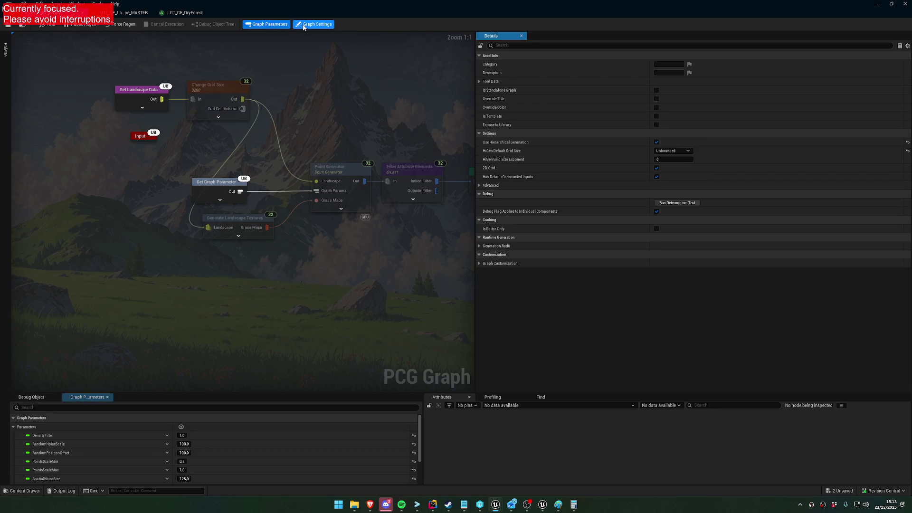
left_click(219, 191)
left_click(228, 224)
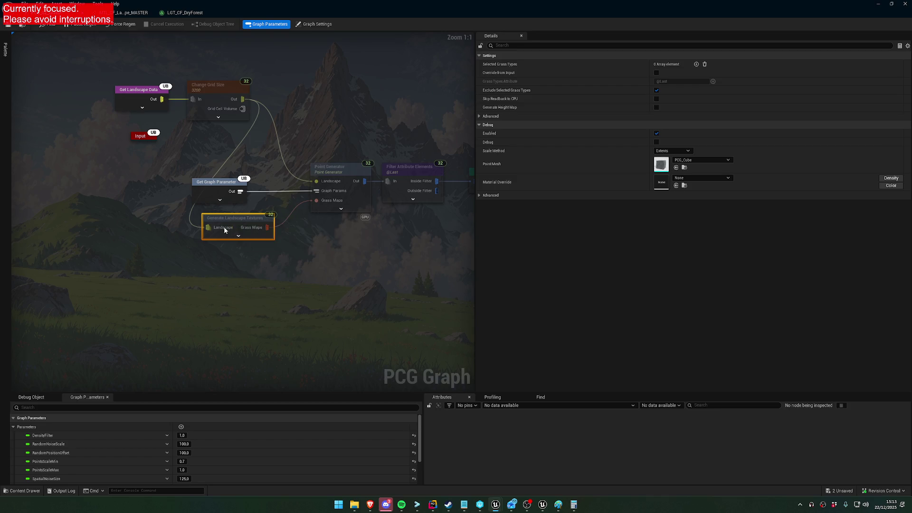
left_click(91, 111)
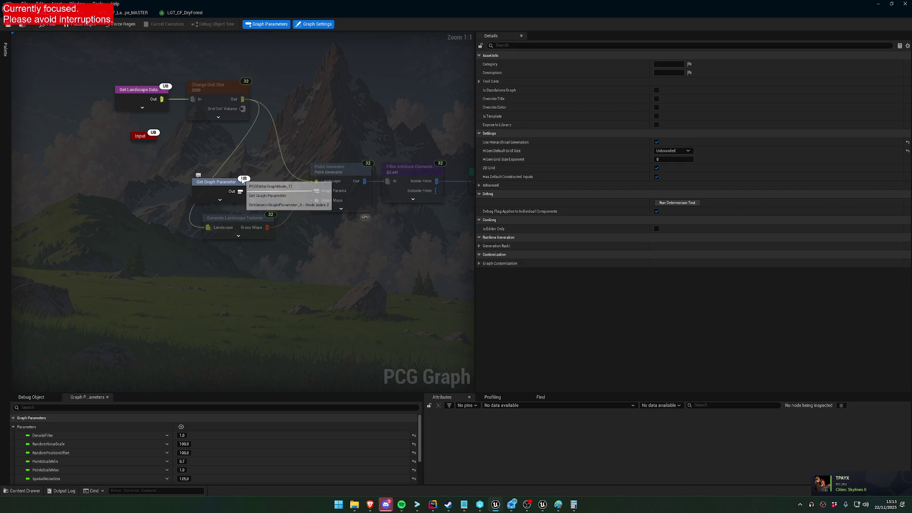
left_click(215, 187)
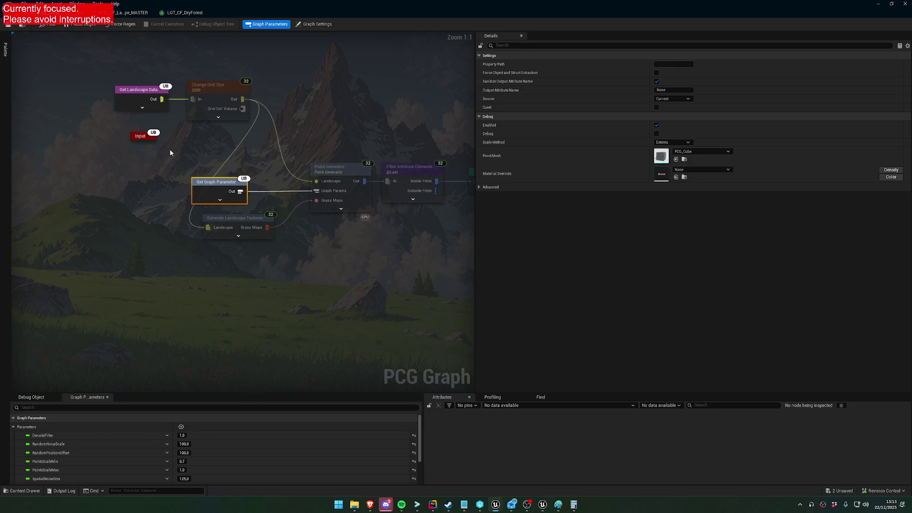
left_click(235, 221)
left_click(213, 95)
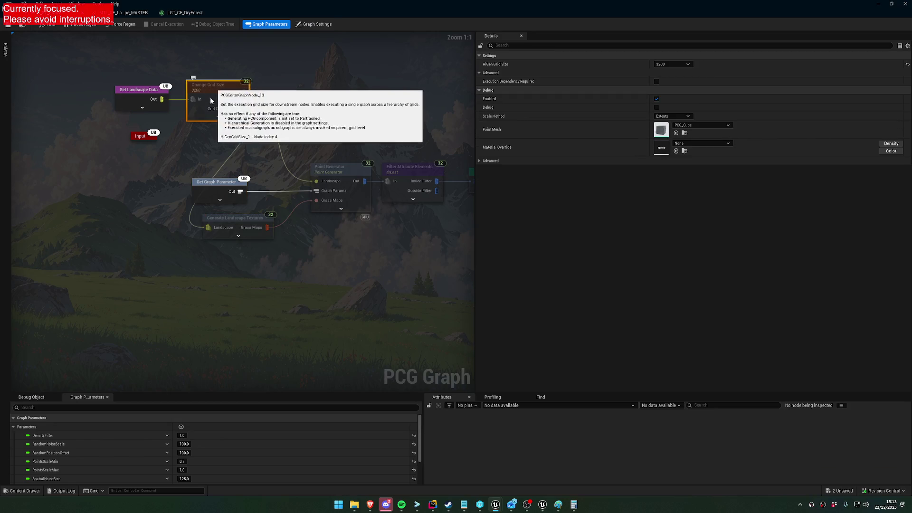
left_click(319, 100)
Review Point Generator and input node timings in the Profiling tab, then restore the window.
left_click_drag(341, 136, 198, 164)
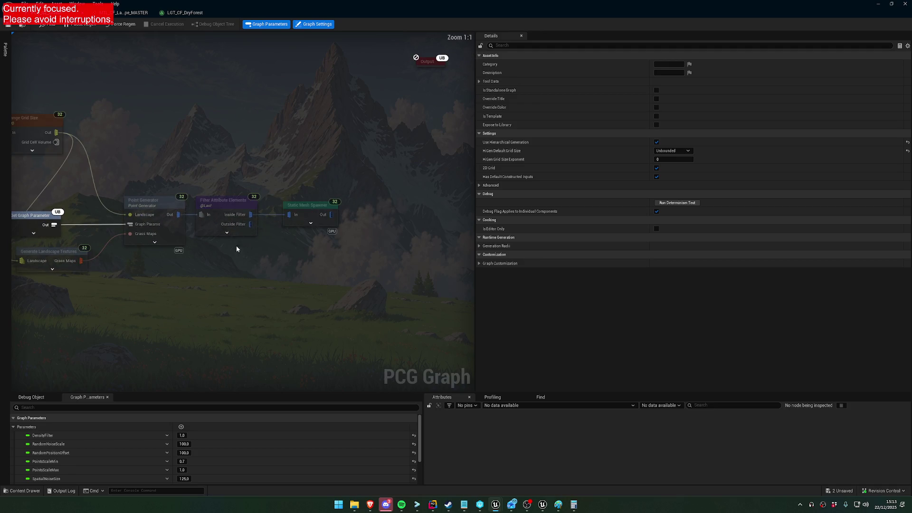
left_click_drag(240, 248, 335, 213)
left_click(272, 190)
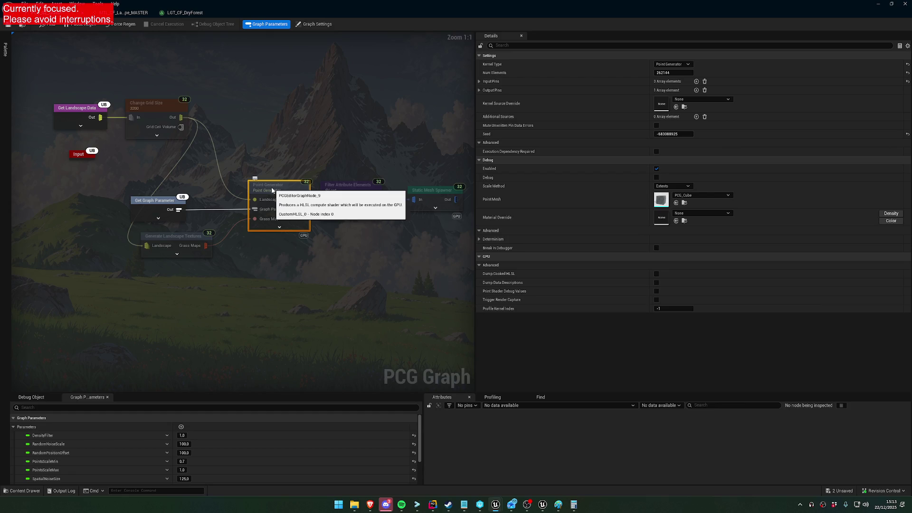
left_click(492, 397)
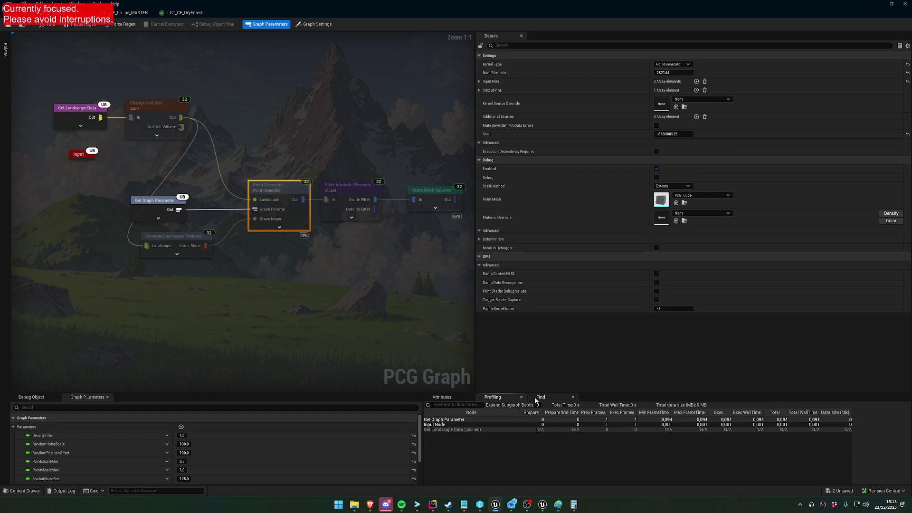
left_click(157, 205)
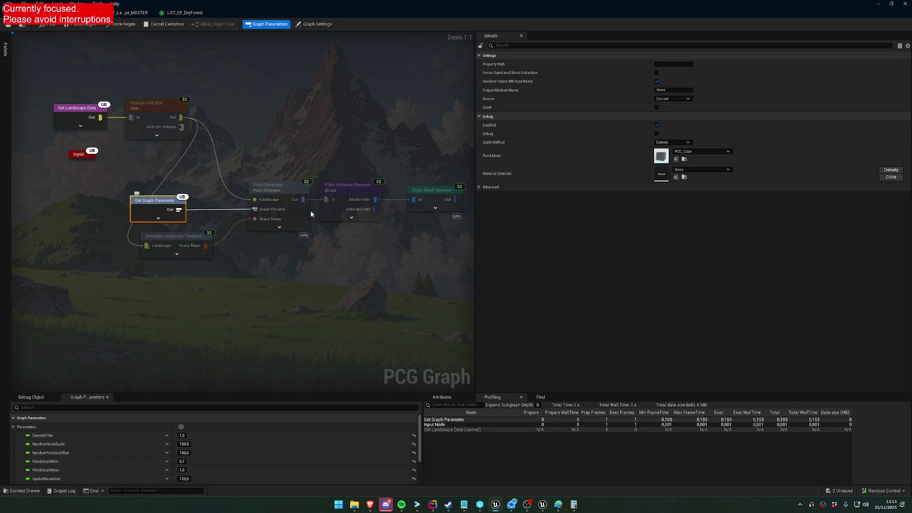
left_click(288, 186)
left_click(206, 251)
left_click(285, 186)
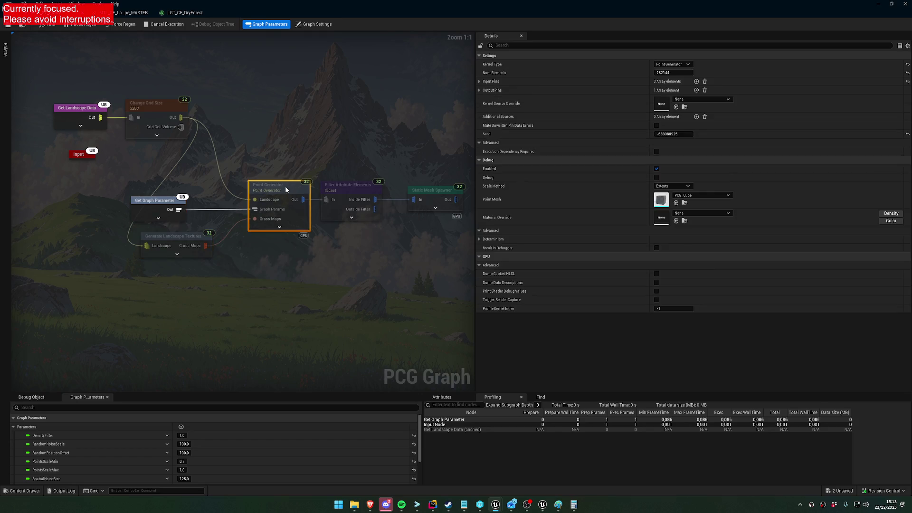
key("super+Down")
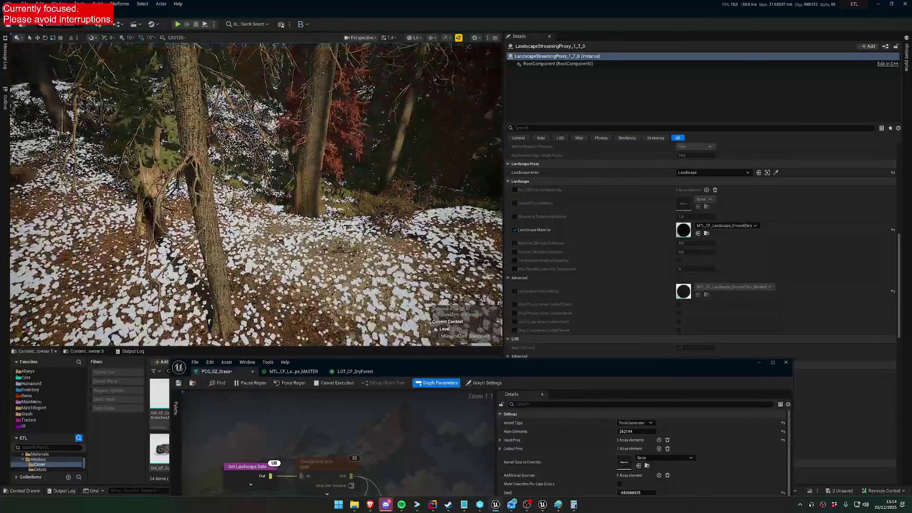
Add one Selected Grass Types entry to the Generate Landscape Textures node.
left_click_drag(385, 362, 366, 220)
left_click_drag(331, 381, 324, 288)
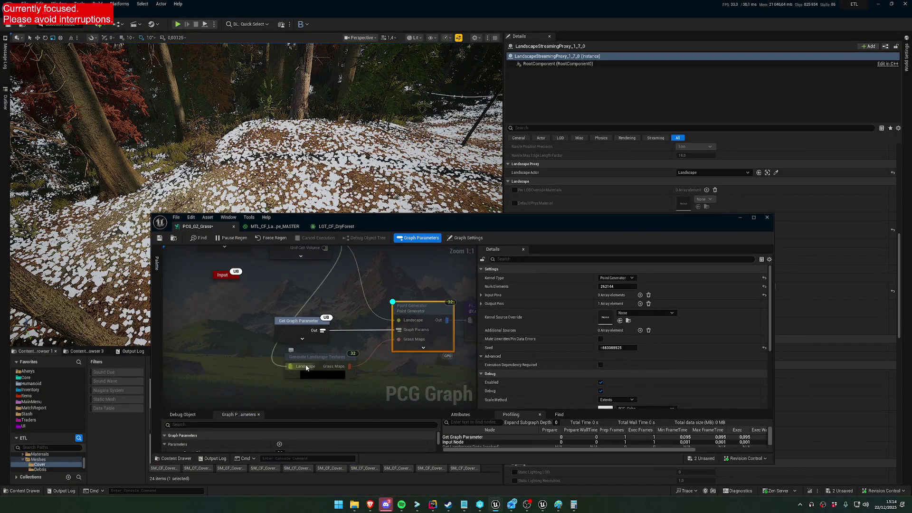
left_click(316, 357)
right_click(312, 364)
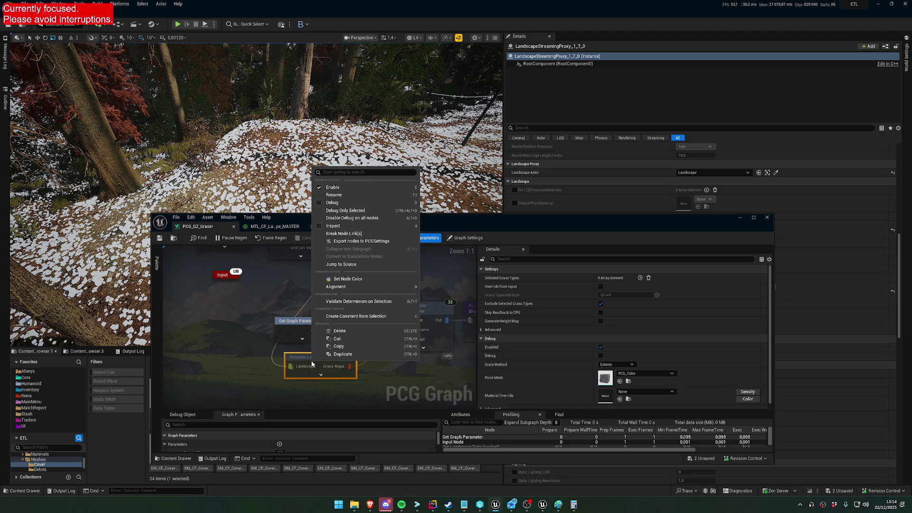
mouse_move(366, 287)
left_click(536, 275)
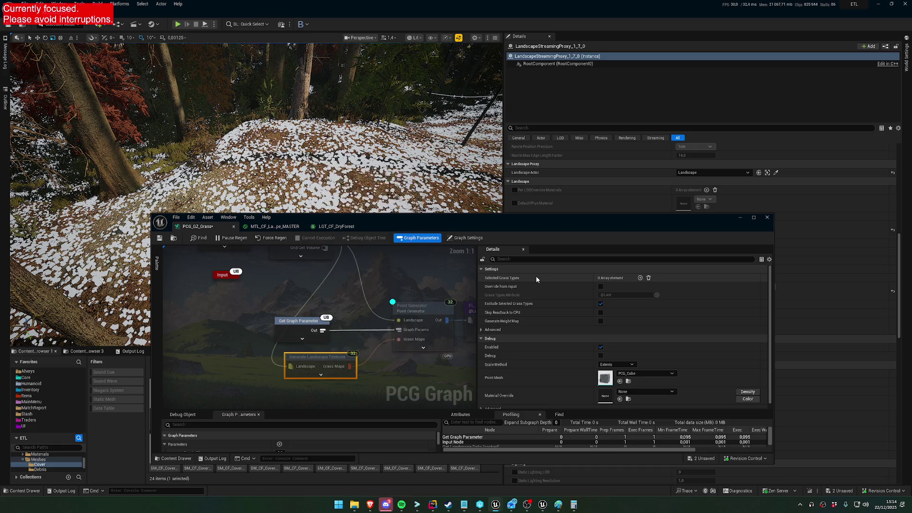
left_click(640, 277)
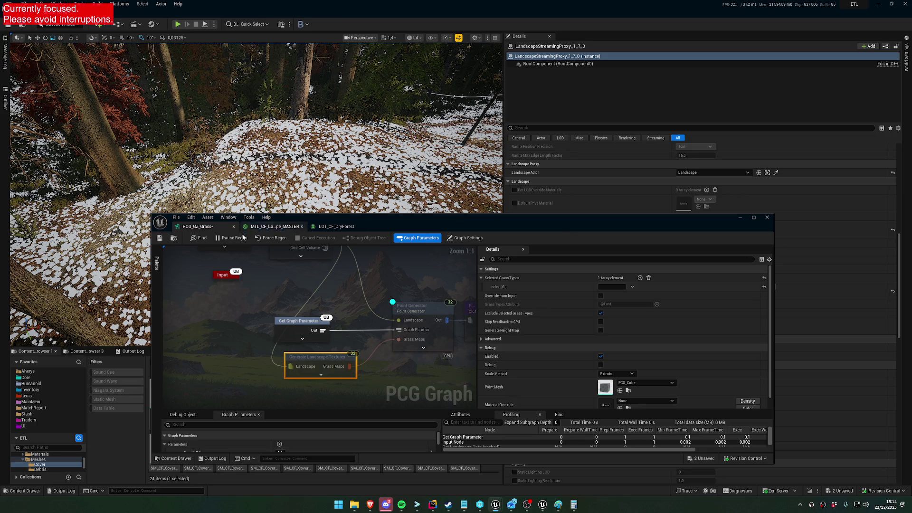
Toggle the HLSL Source panel on and off from the Window menu.
left_click(229, 219)
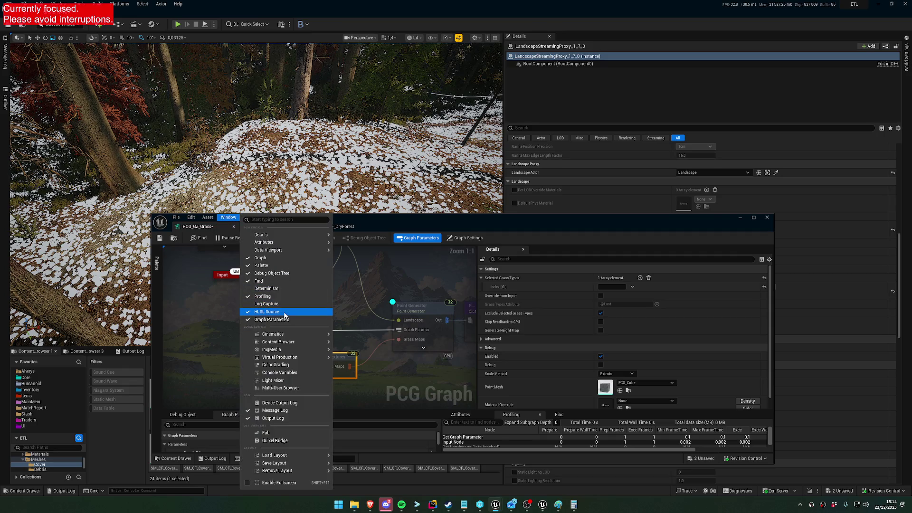
left_click(284, 311)
left_click(229, 217)
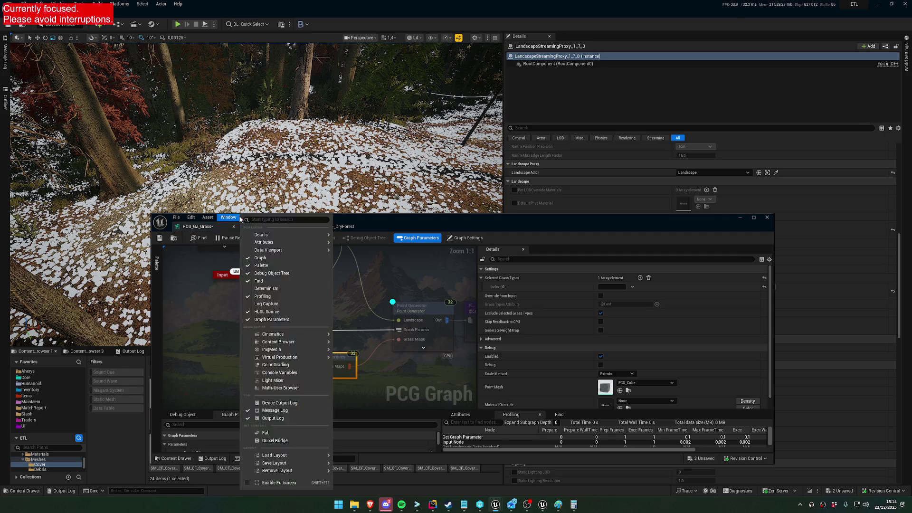
left_click(274, 312)
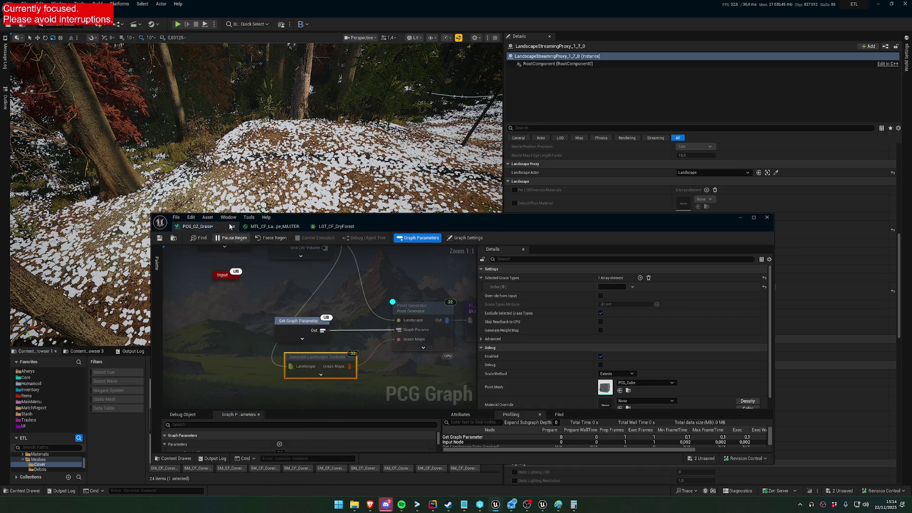
left_click(229, 217)
left_click(156, 264)
Maximize the graph editor, show Graph Settings, and expand then collapse the landscape data node.
double_click(384, 223)
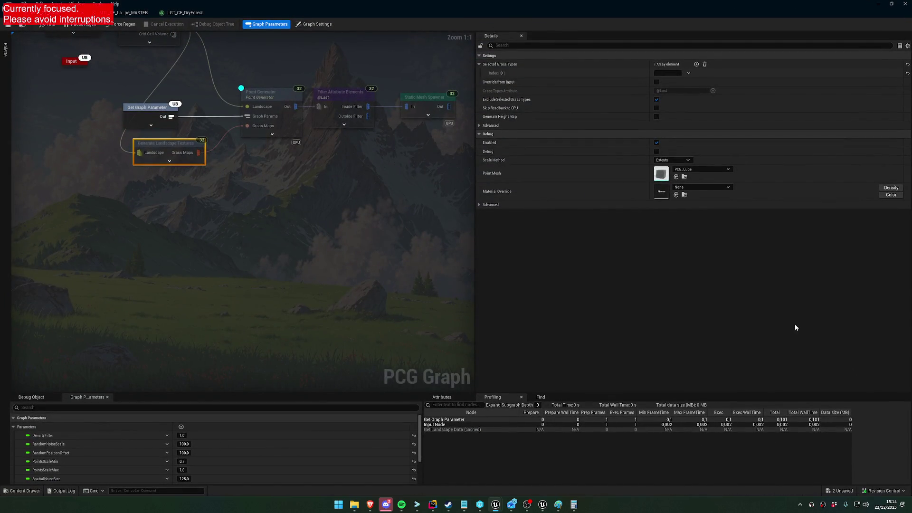
left_click(315, 25)
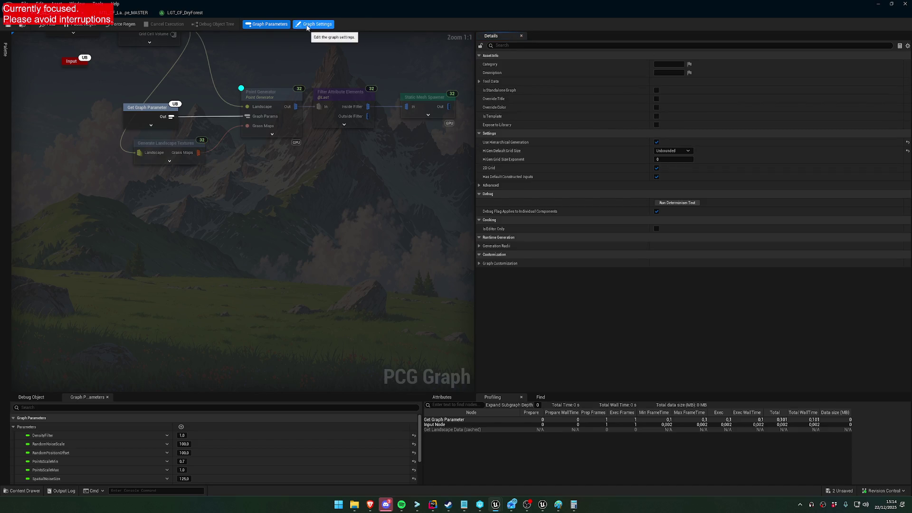
left_click(75, 33)
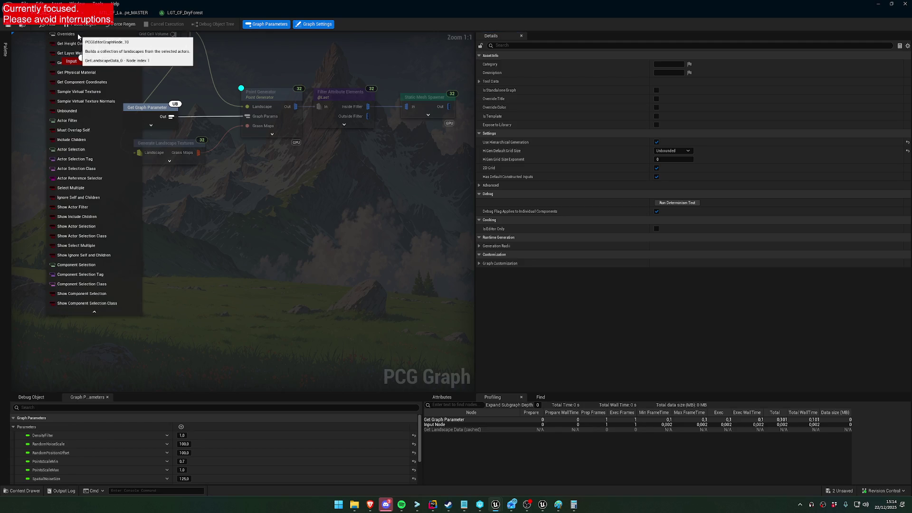
left_click(93, 313)
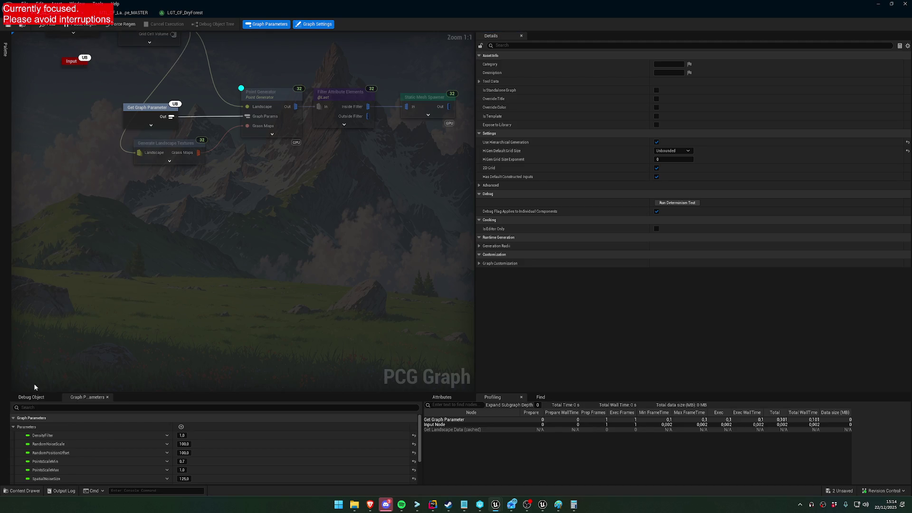
Expand grid actor -12_14 in the Debug Object tree and debug against PCG_GZ_Grass.
left_click(31, 397)
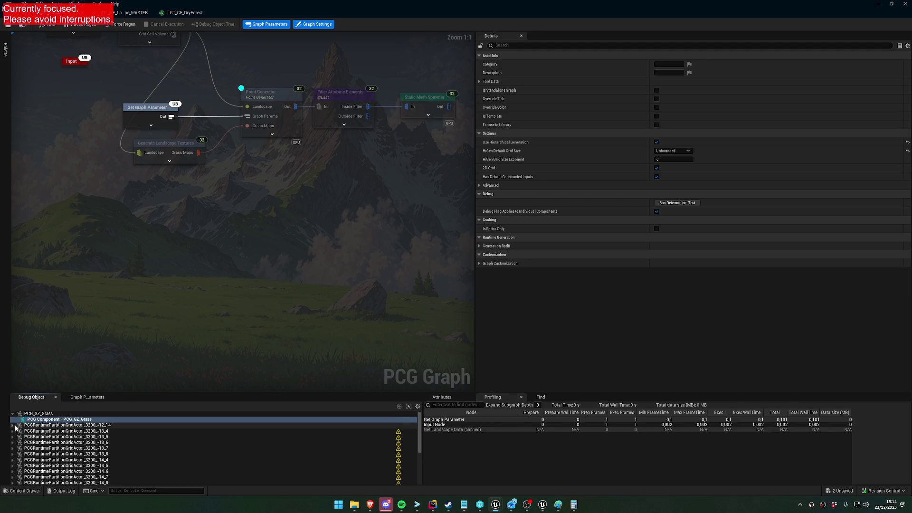
left_click(12, 425)
left_click(61, 431)
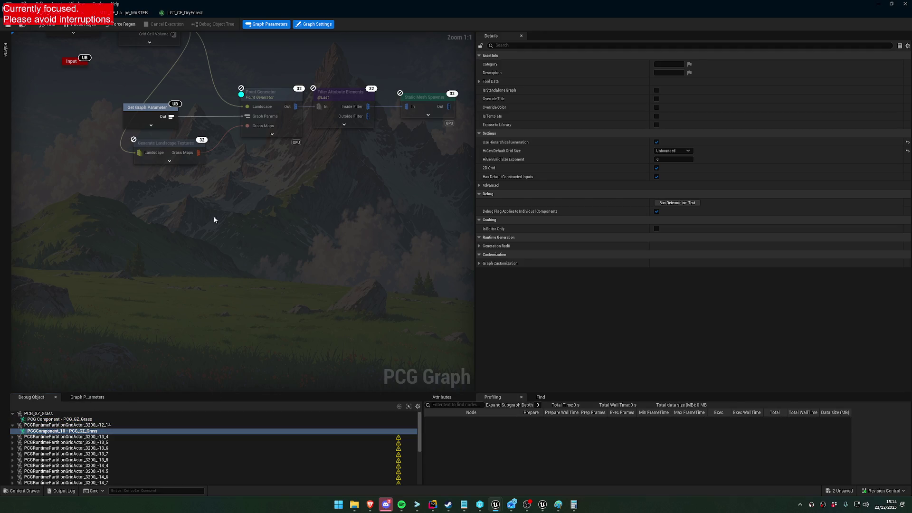
left_click(70, 414)
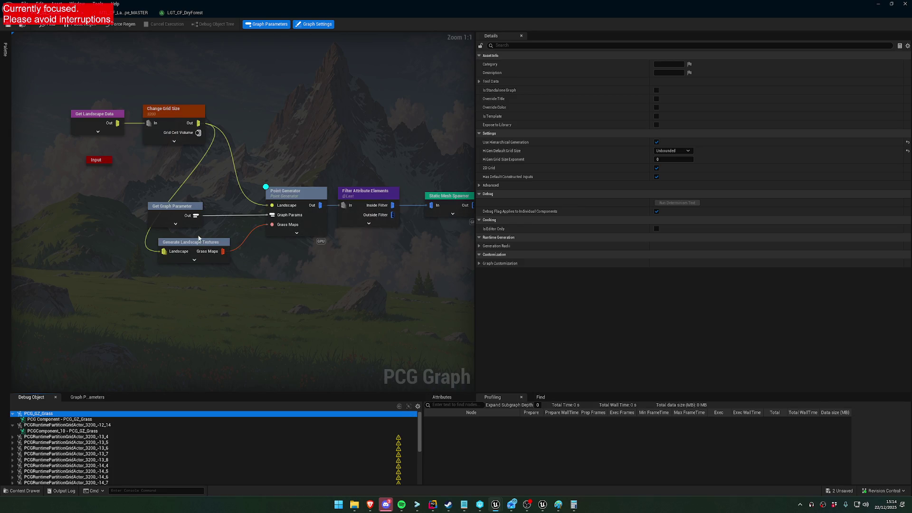
left_click(72, 419)
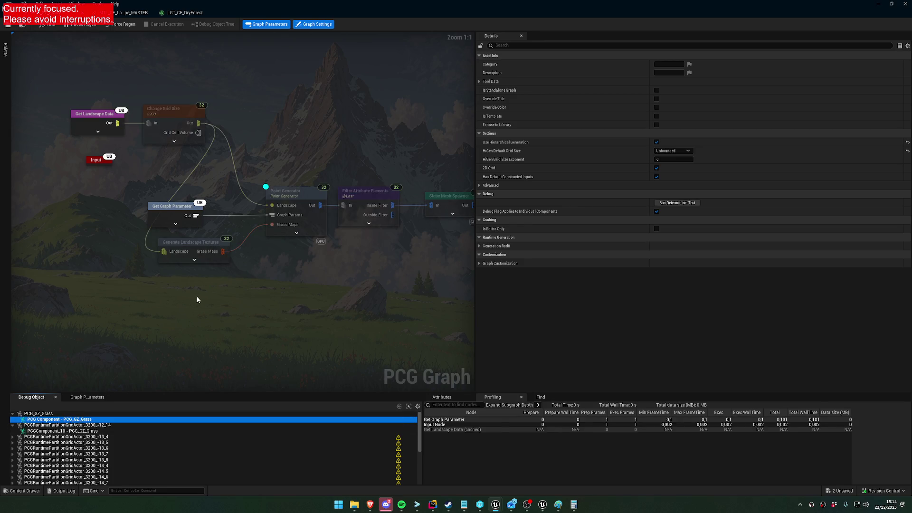
left_click(285, 413)
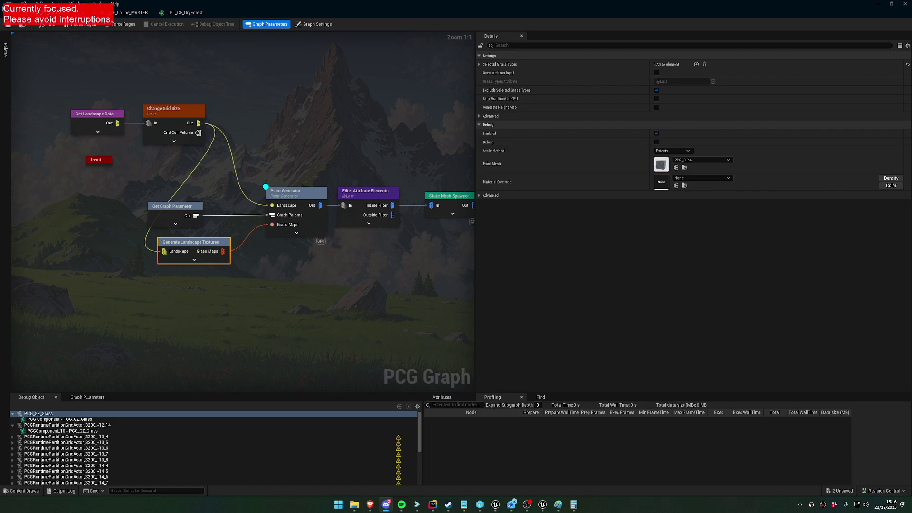
Show the Point Generator's 262144 elements and PCG_Cube debug mesh, then shrink the editor window.
left_click(280, 196)
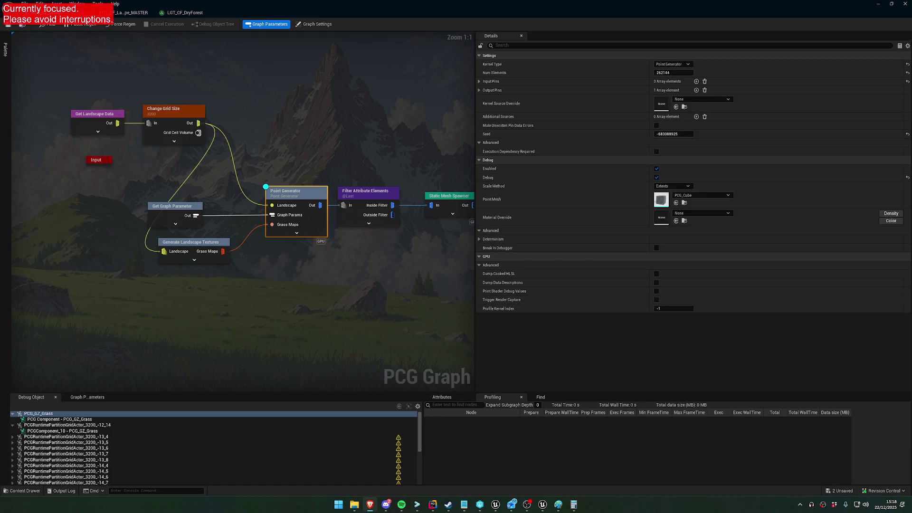
key("super+Down")
Switch to the MTL_CF_Landscape_MASTER material and scroll its Details to the Grass Types entries.
mouse_move(551, 304)
left_mouse_down()
mouse_move(517, 294)
mouse_move(446, 198)
mouse_move(447, 51)
mouse_move(429, 70)
left_mouse_up()
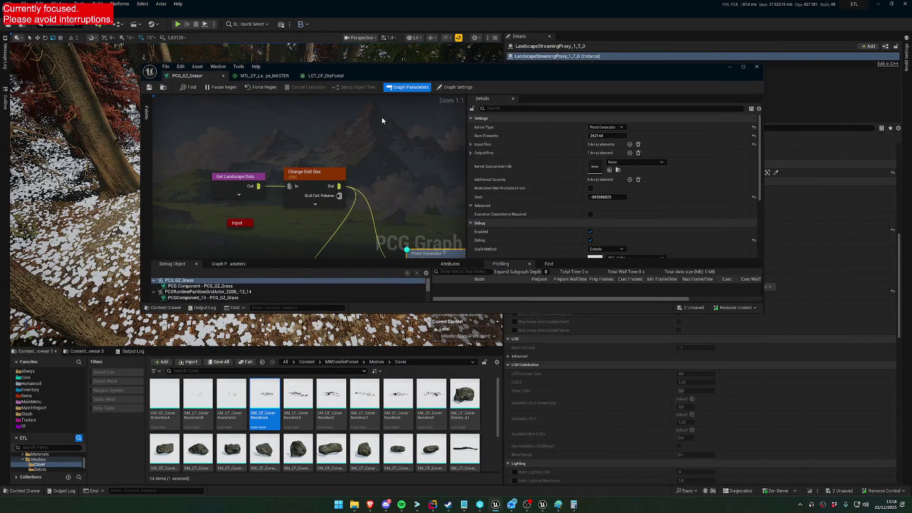
left_click(257, 78)
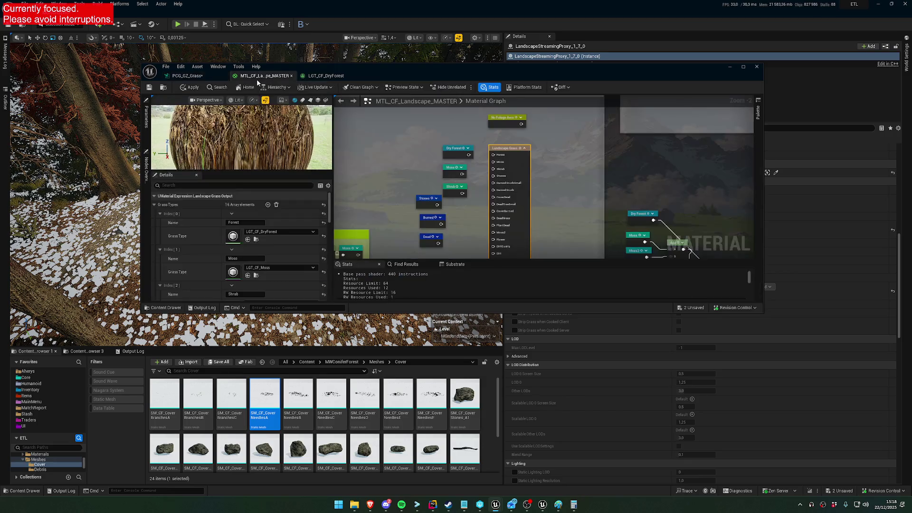
left_click_drag(444, 209, 407, 130)
scroll(292, 251, "down", 2)
scroll(295, 252, "down", 8)
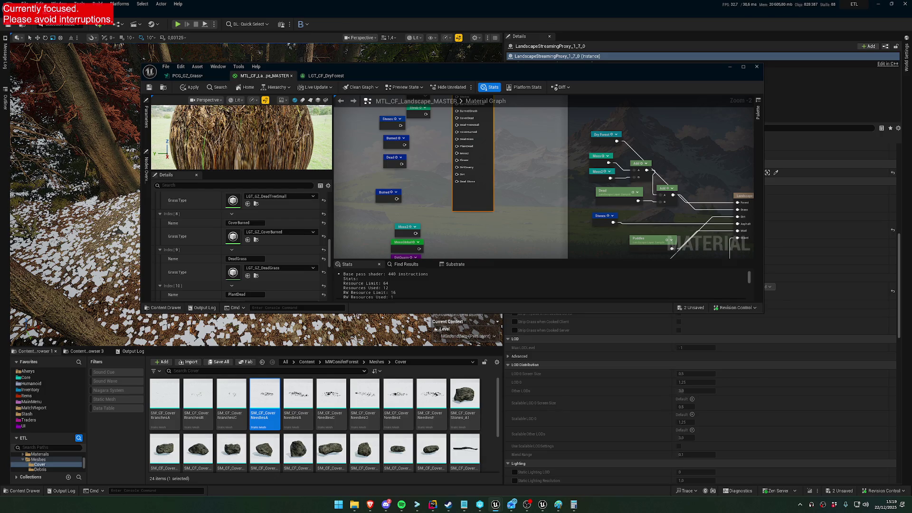
Glance at Rider and Perforce P4V, then return to Unreal.
key("alt+Tab")
right_click(449, 209)
left_click(394, 293)
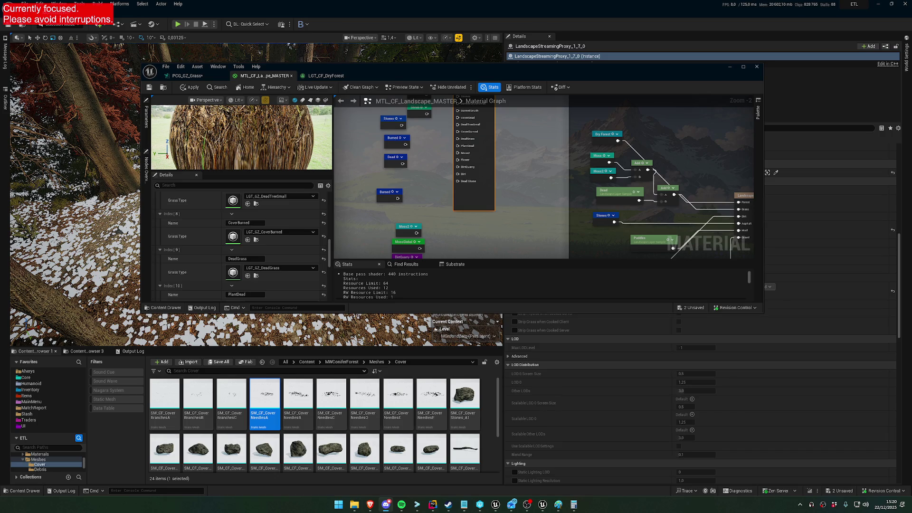
left_click(433, 509)
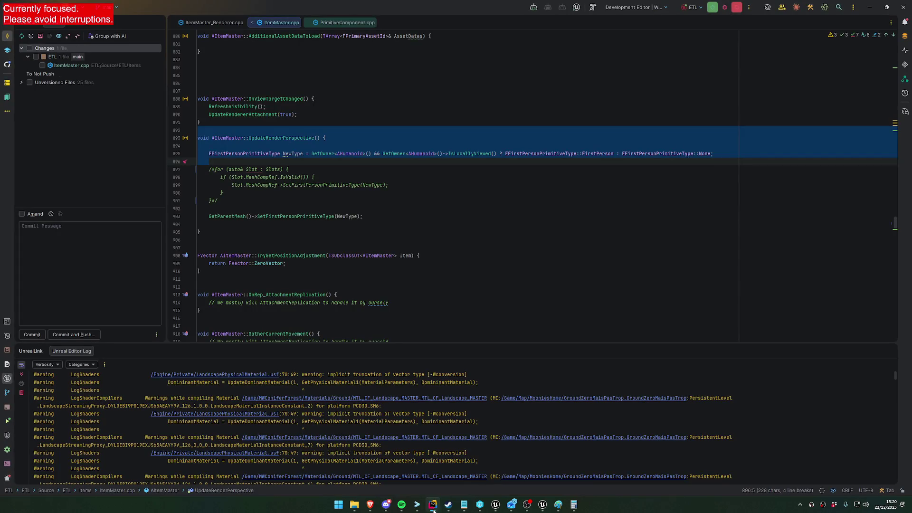
left_click(433, 509)
left_click(479, 510)
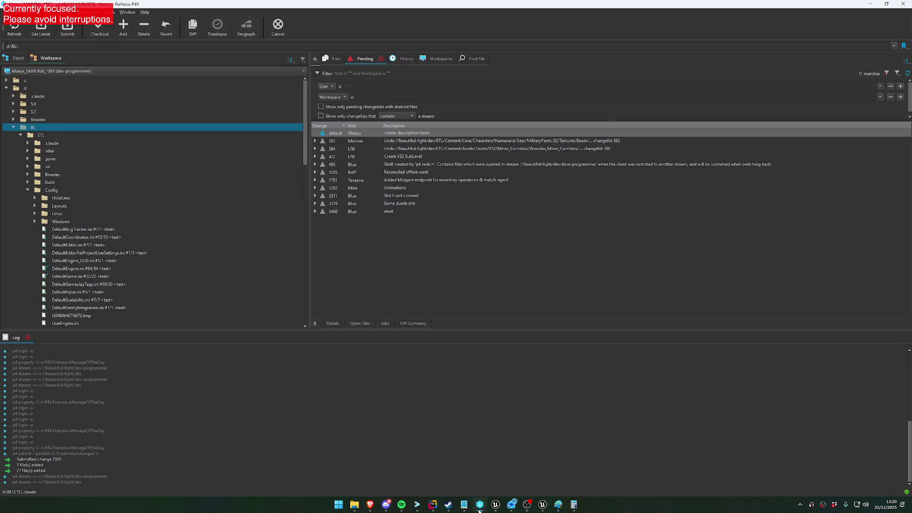
left_click(479, 509)
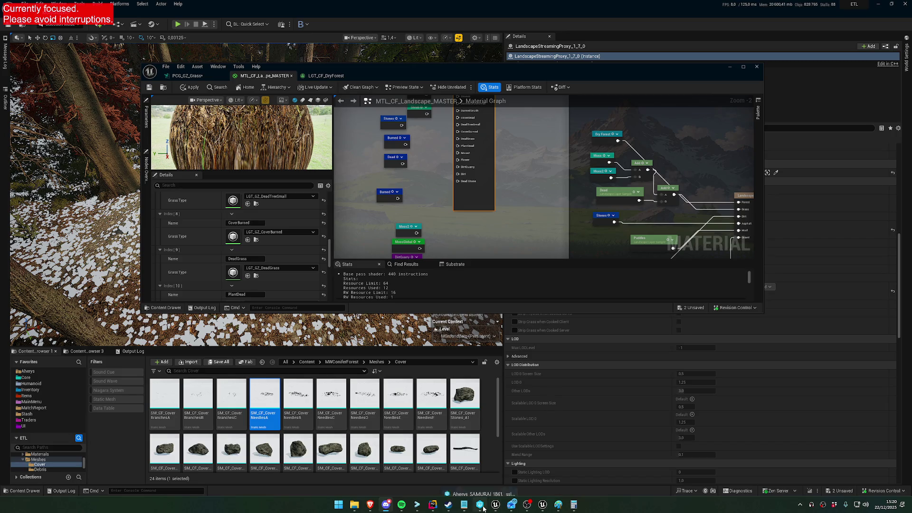
View the Landscape Grass Output's grass types, such as CoverBurned, DeadGrass and PlantDead.
mouse_move(483, 507)
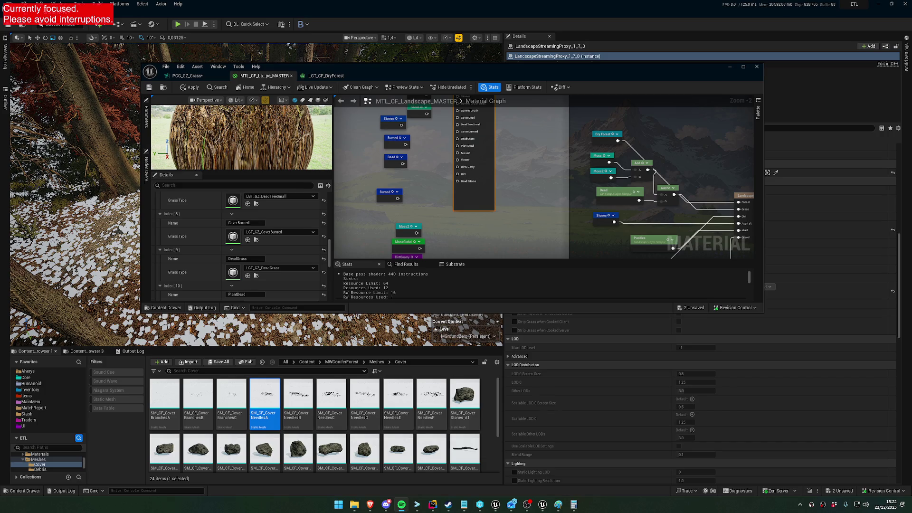
Deselect the Landscape Grass node and open the Hierarchical LOD Outliner.
left_click(522, 208)
left_click_drag(435, 134, 419, 195)
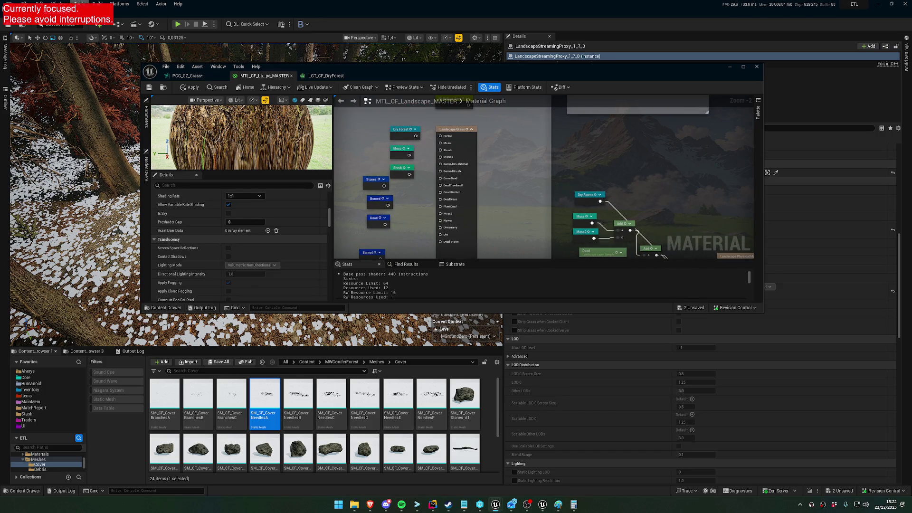
left_click(59, 4)
left_click(81, 115)
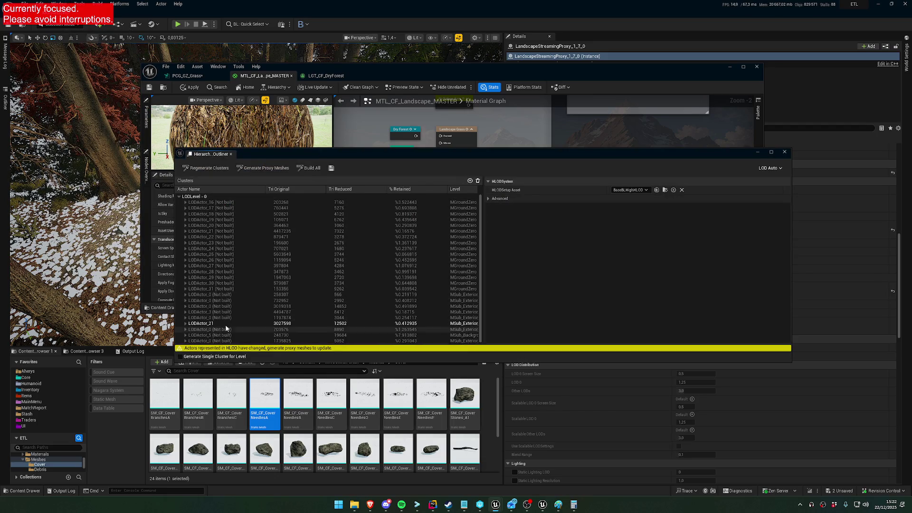
Select the LODActor_21 cluster, reposition the HLOD Outliner, and view its static mesh component properties.
left_click(226, 324)
scroll(266, 304, "down", 3)
left_click_drag(498, 158, 378, 173)
left_click_drag(488, 67, 471, 434)
left_click_drag(490, 170, 544, 302)
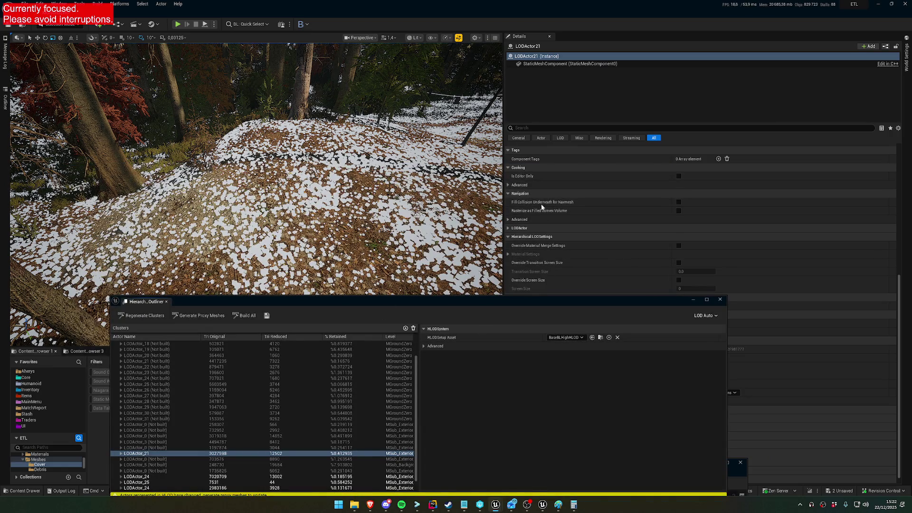
mouse_move(515, 301)
left_mouse_down()
mouse_move(425, 179)
mouse_move(444, 182)
left_mouse_up()
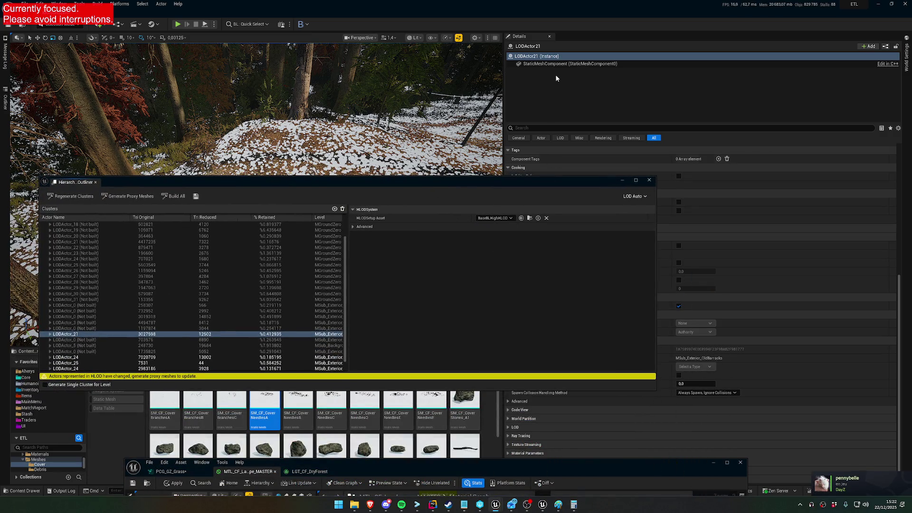
left_click(532, 64)
left_click(520, 191)
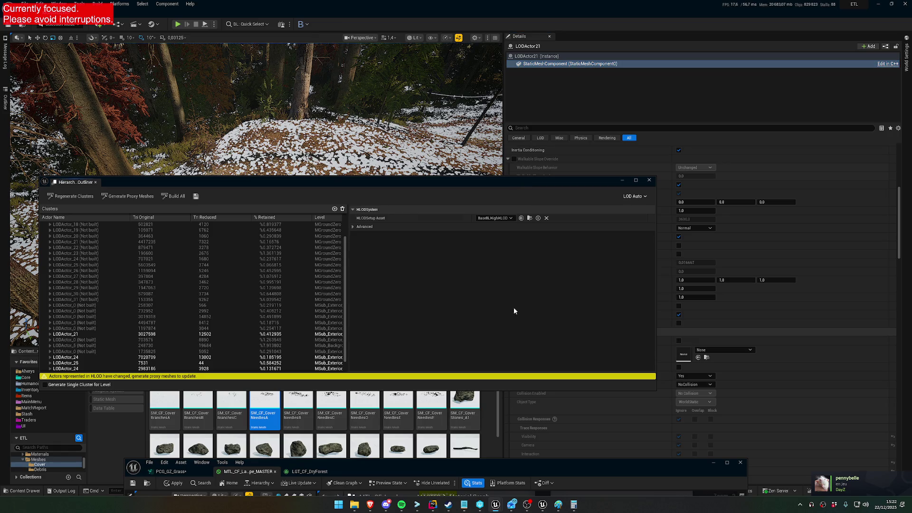
scroll(749, 253, "up", 5)
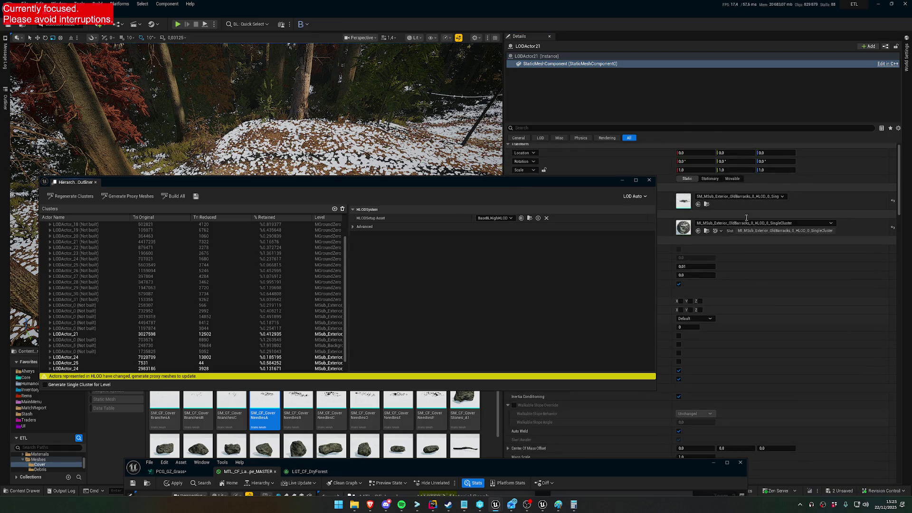
Inspect the LODActor_25 and both LODActor_24 clusters, then switch to Rider's ItemMaster.cpp.
left_click(133, 363)
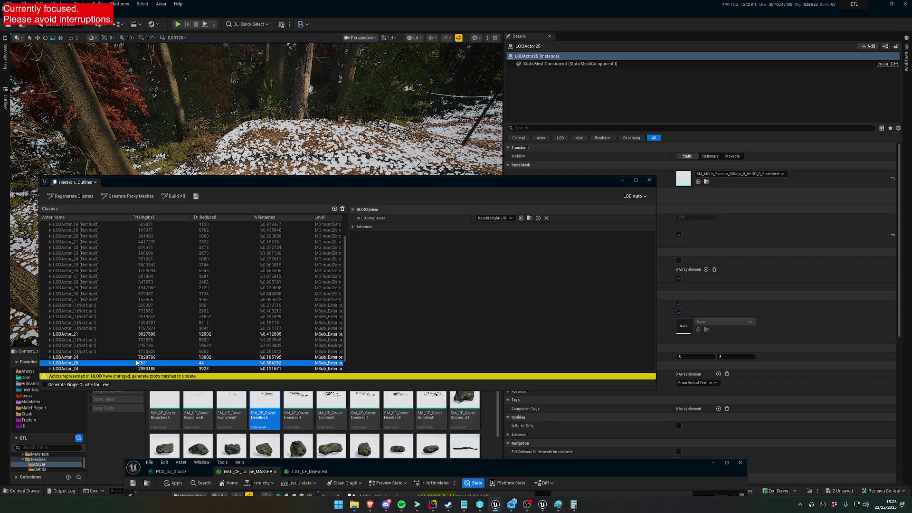
left_click(135, 358)
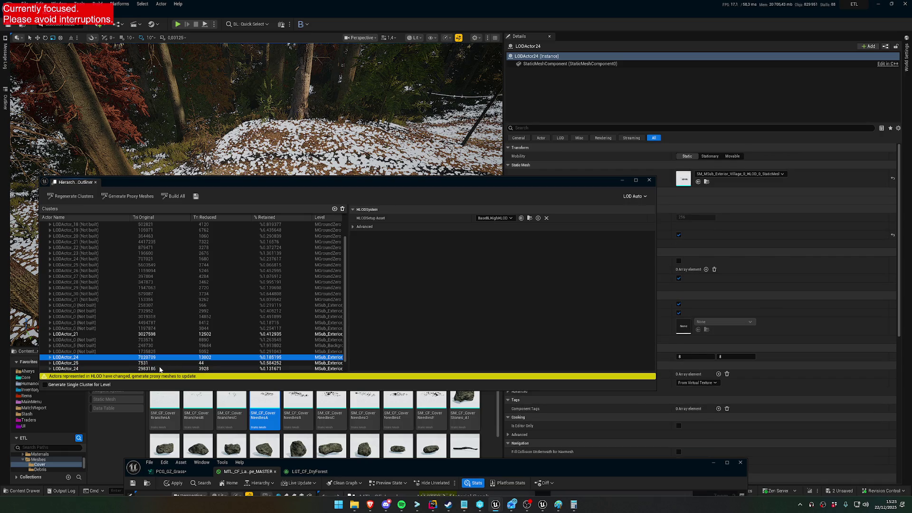
left_click(158, 369)
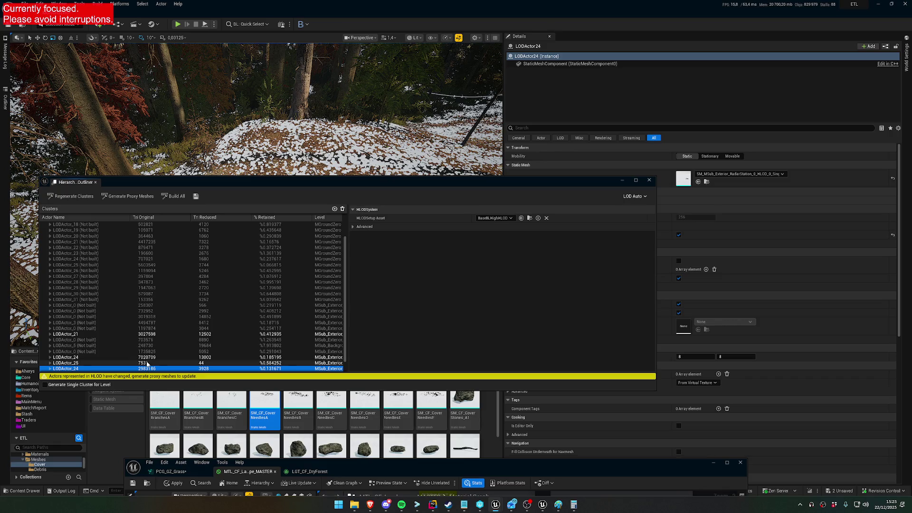
left_click(147, 364)
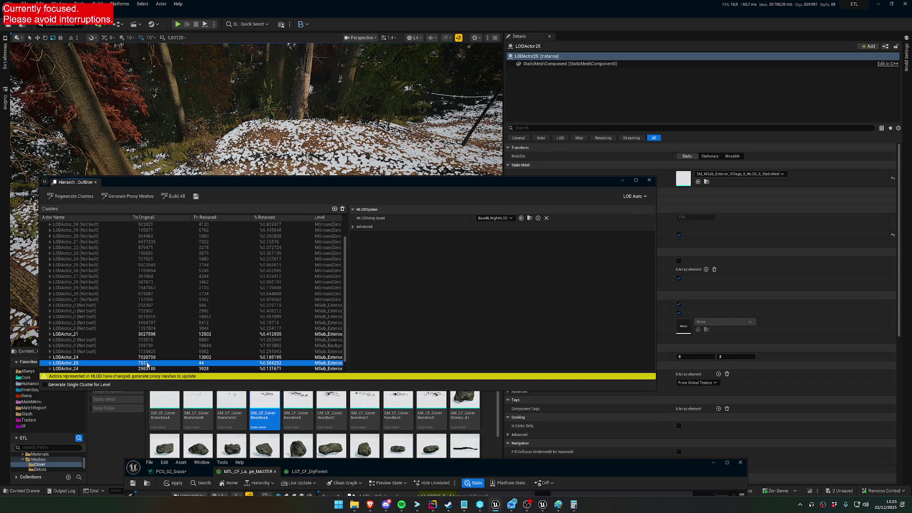
left_click(430, 505)
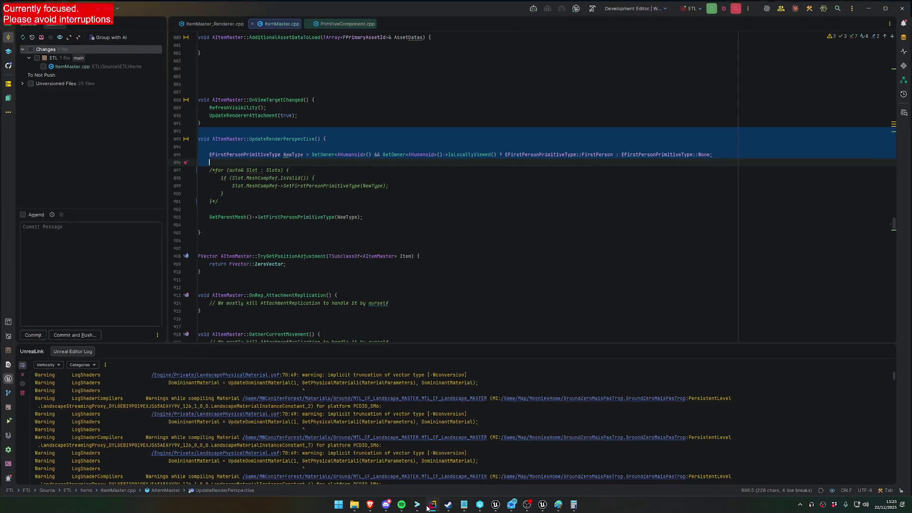
Switch from Rider back to the Unreal Editor's HLOD Outliner showing LODActor25.
left_click(430, 505)
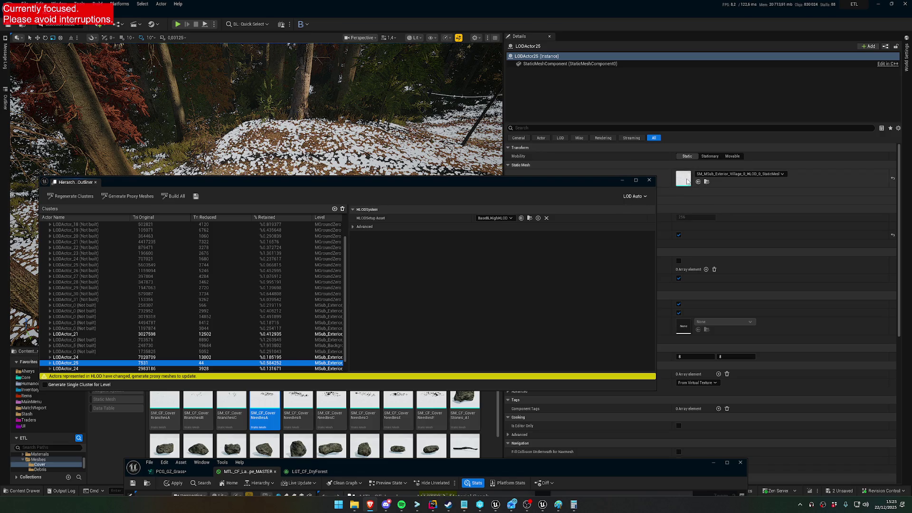
left_click(295, 358)
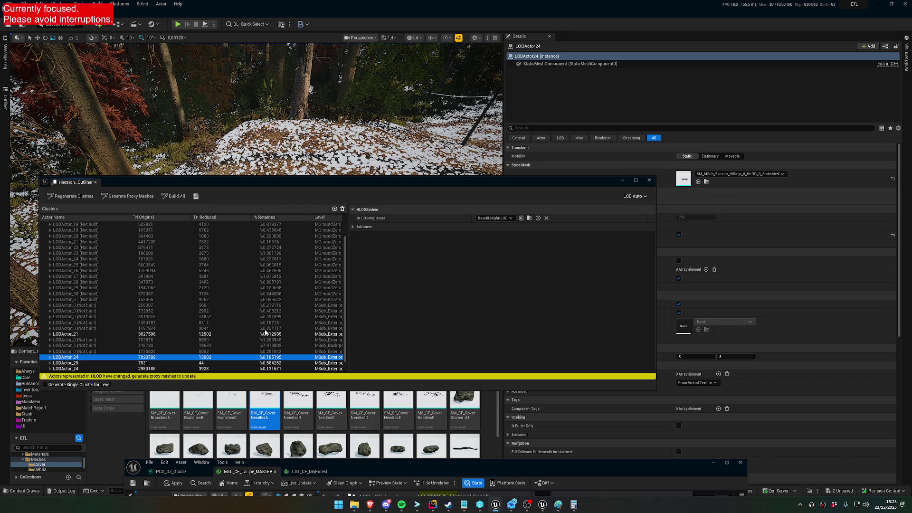
left_click(259, 335)
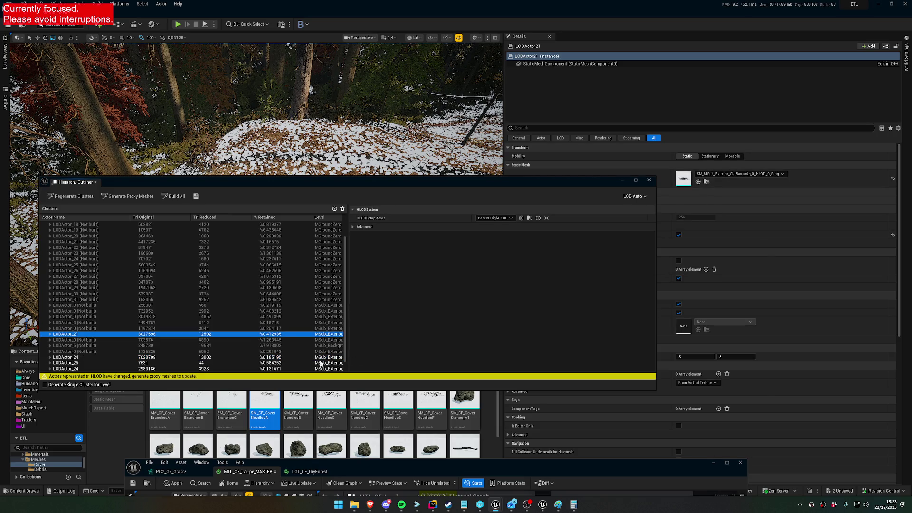
left_click(266, 368)
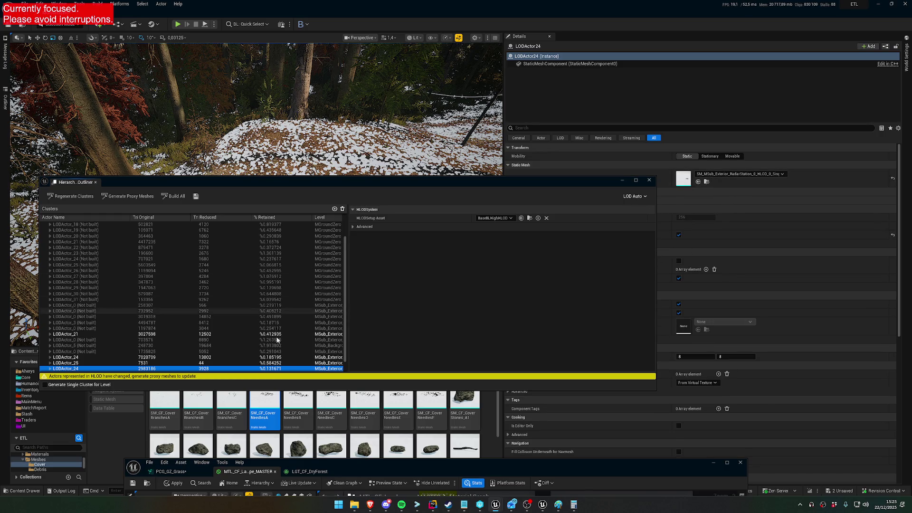
scroll(280, 332, "down", 1)
left_click(284, 351)
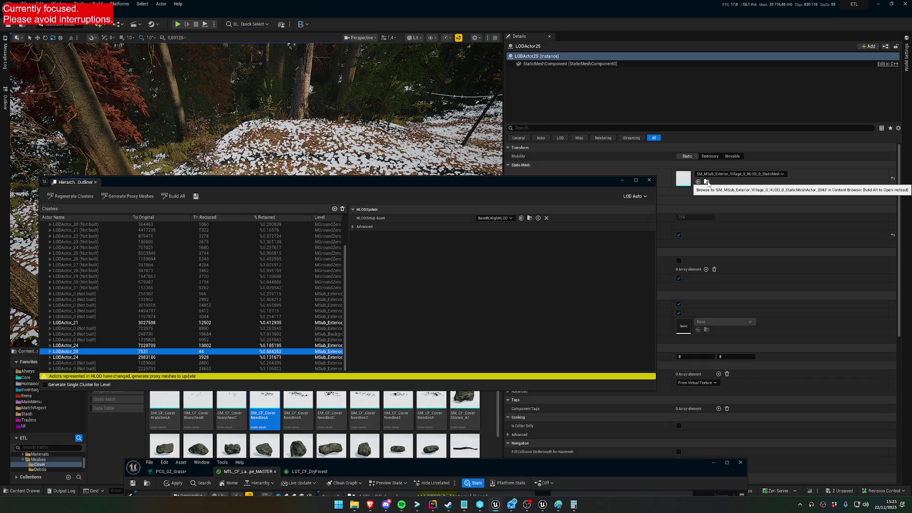
key("Down")
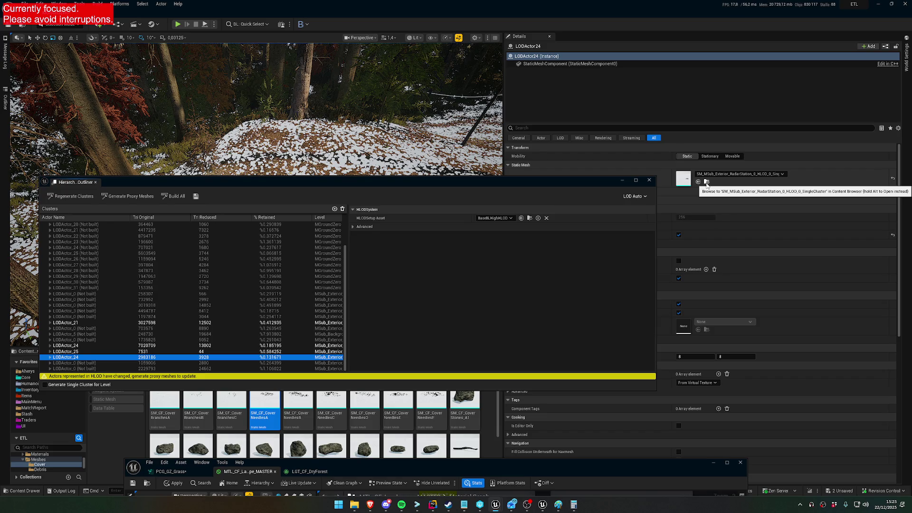
key("Up")
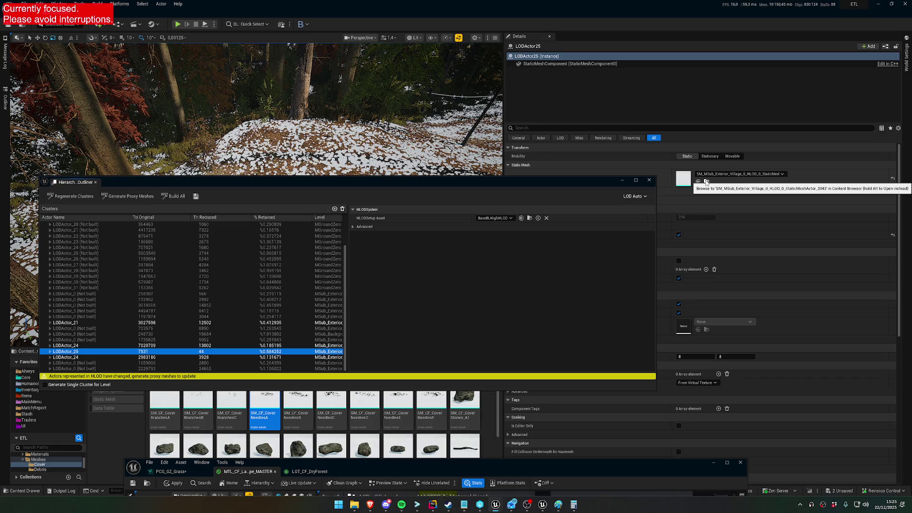
mouse_move(428, 182)
left_mouse_down()
mouse_move(377, 346)
mouse_move(378, 326)
left_mouse_up()
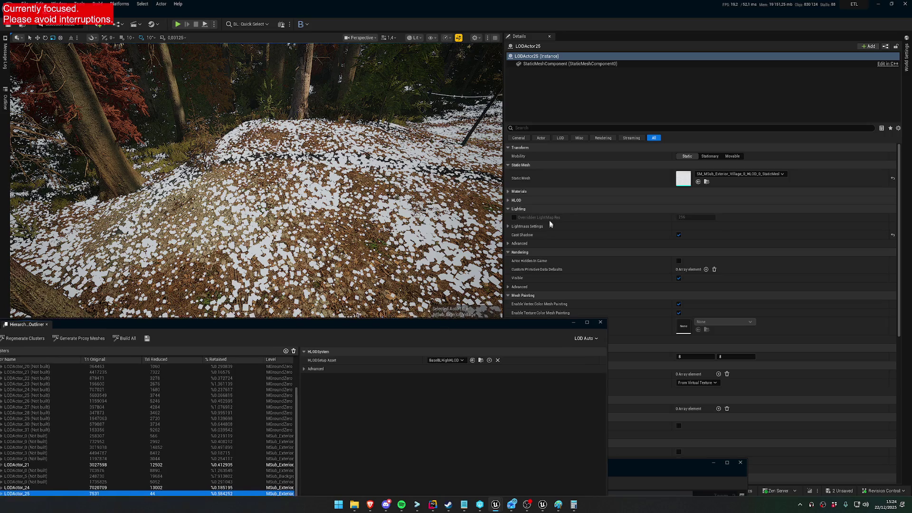
left_click_drag(438, 327, 551, 187)
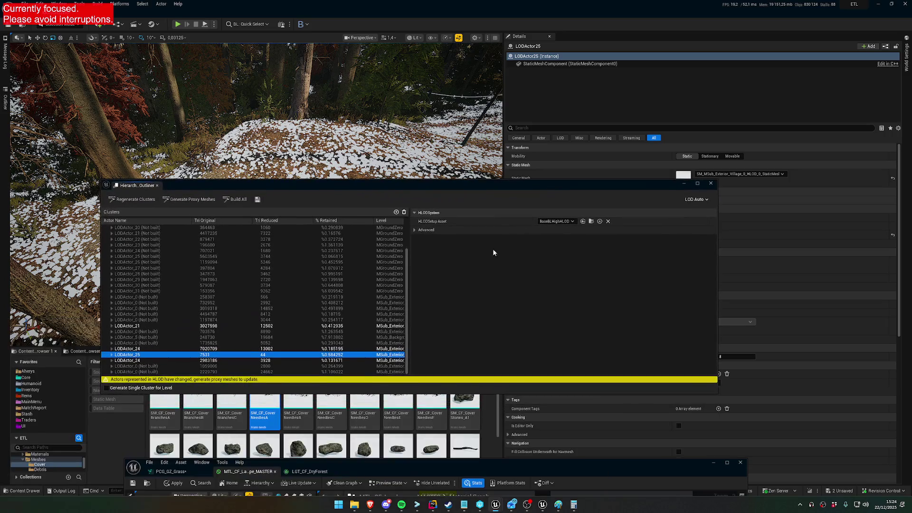
Delete Cluster on LODActor_25, close the HLOD Outliner, and fly toward the forest floor.
right_click(262, 357)
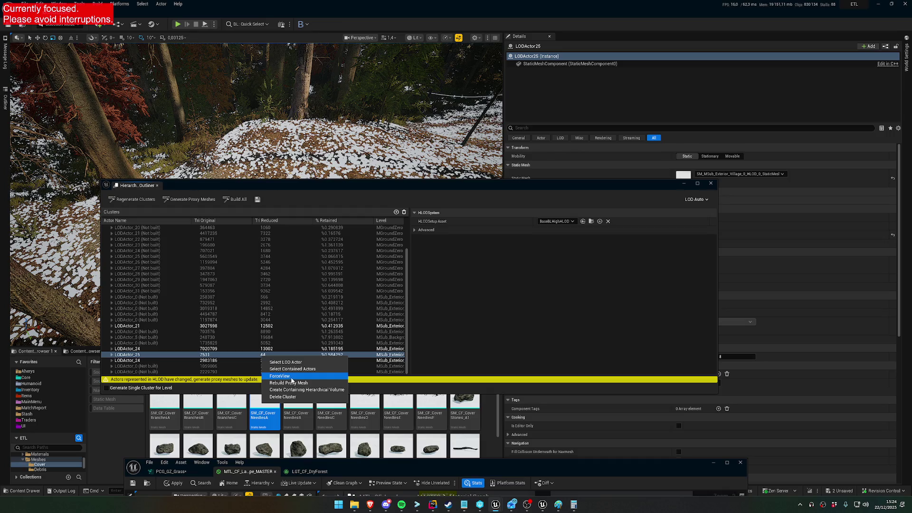
left_click(295, 397)
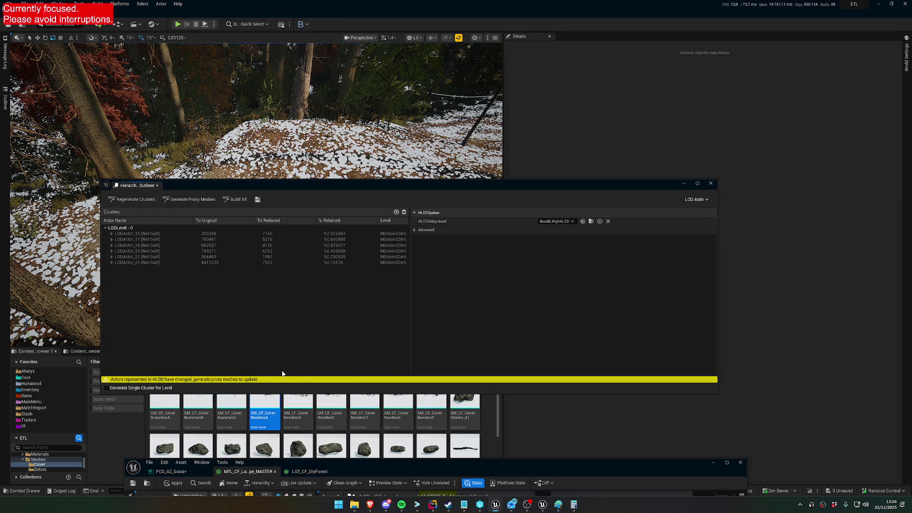
scroll(309, 328, "down", 1)
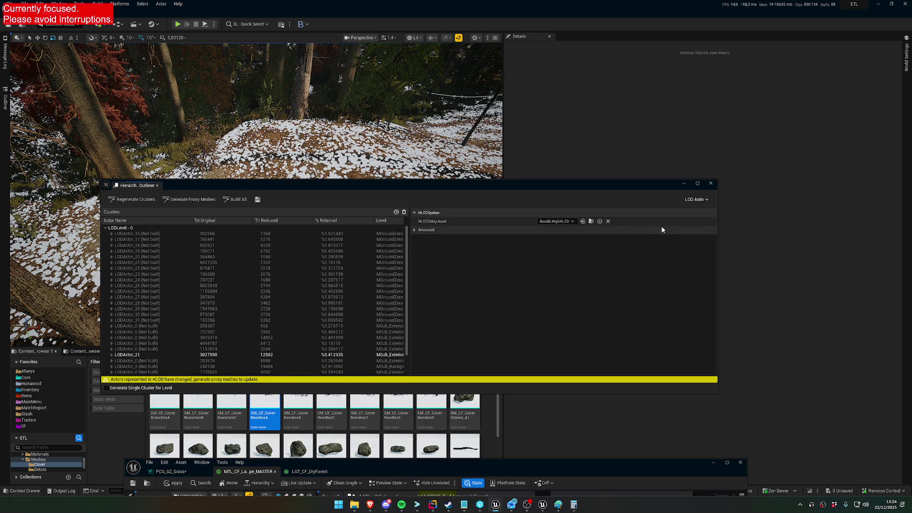
left_click(710, 184)
mouse_move(256, 190)
left_mouse_down()
mouse_move(256, 219)
mouse_move(257, 180)
left_mouse_up()
Bring up the PCG_GZ_Grass graph editor and make its window taller.
left_click(188, 471)
left_click_drag(357, 459, 344, 192)
scroll(328, 268, "down", 2)
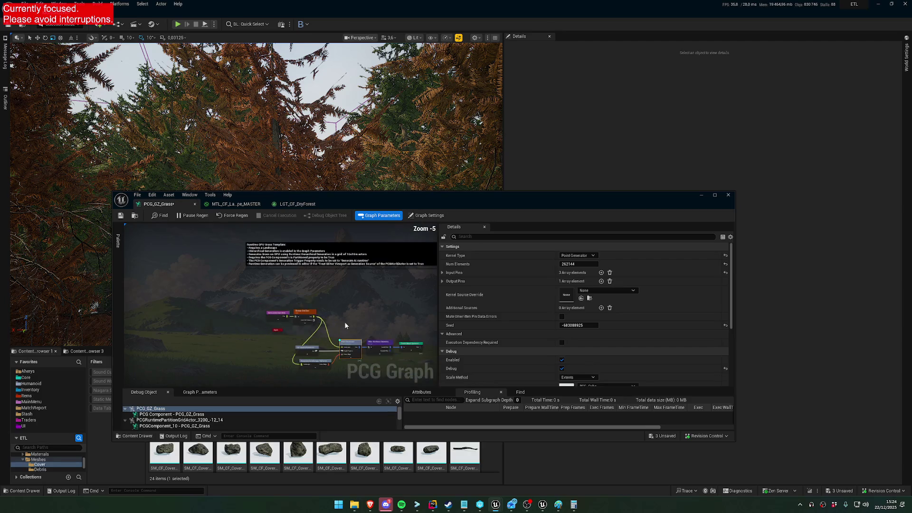
scroll(328, 267, "up", 2)
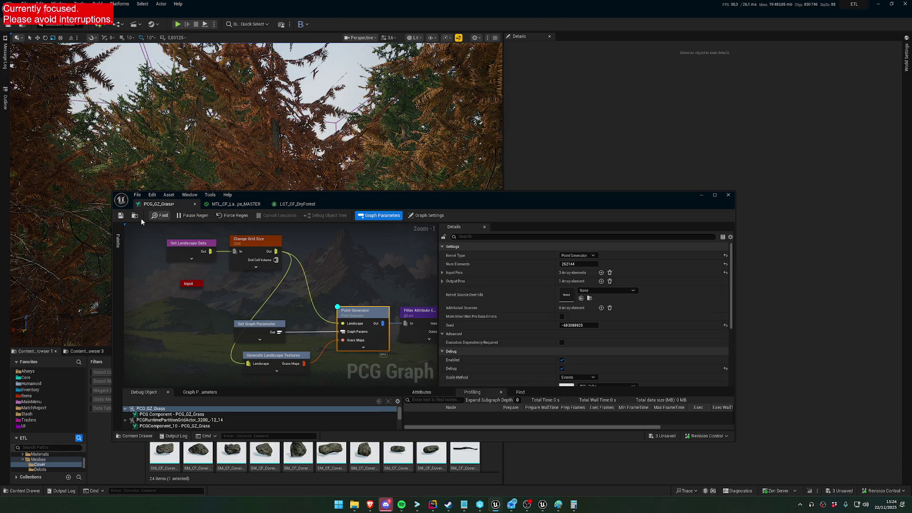
Find PCG_GZ_Grass via an Outliner 'grass' search and uncheck its PCG component's Activated.
left_click(4, 95)
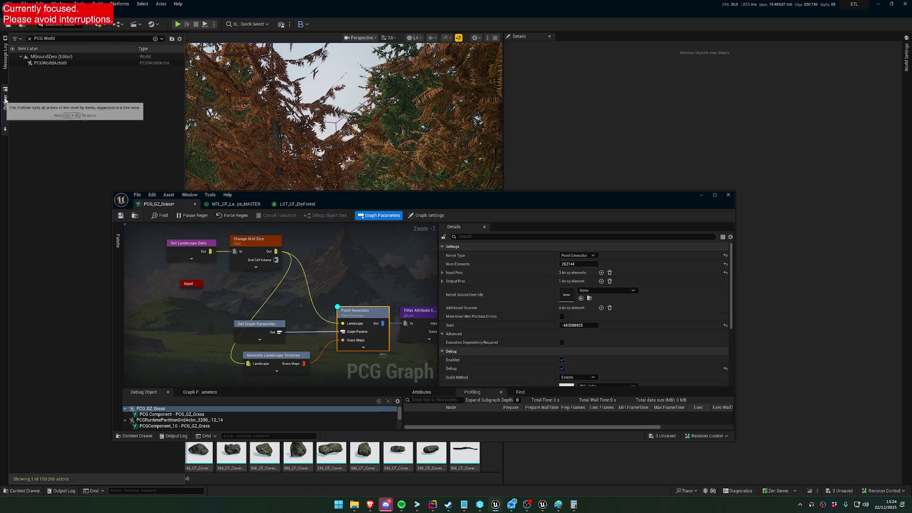
left_click(35, 39)
type("pcgg")
type("l")
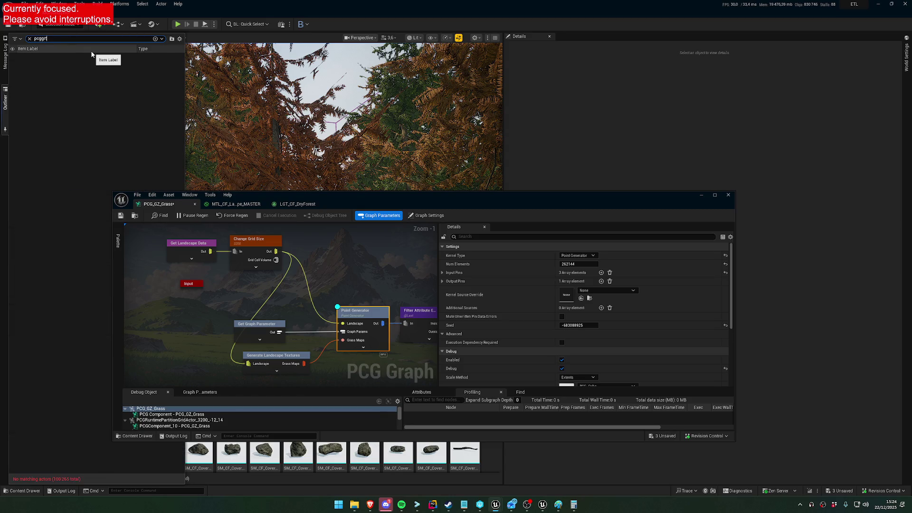
key("BackSpace")
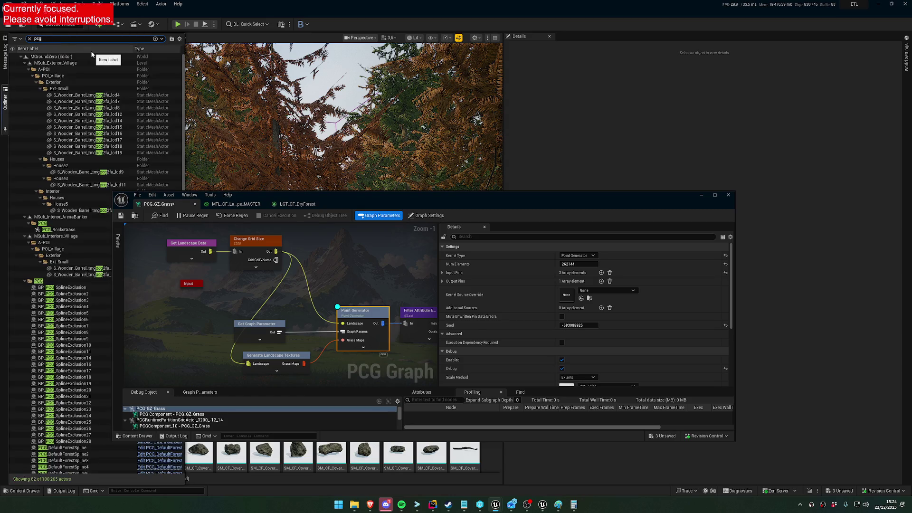
key("ctrl+a")
type("grass")
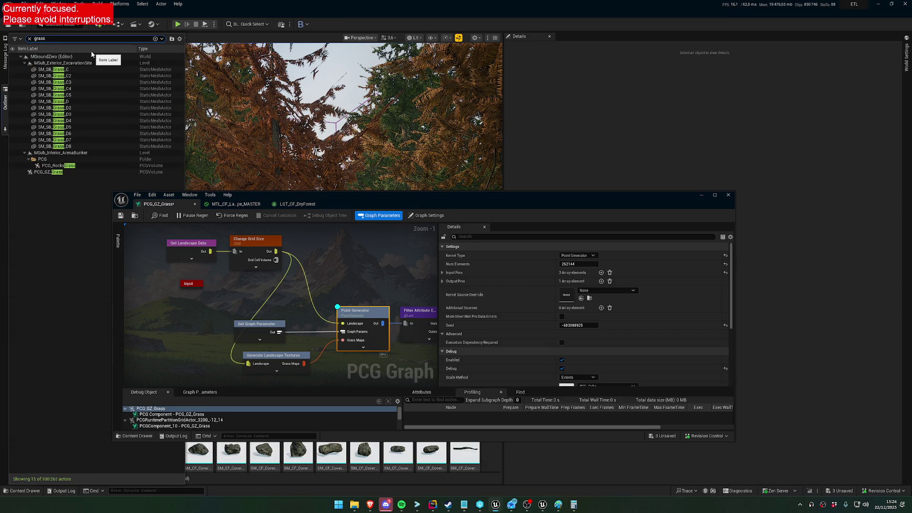
left_click(81, 172)
mouse_move(500, 193)
left_mouse_down()
mouse_move(325, 316)
mouse_move(342, 354)
left_mouse_up()
left_click(679, 252)
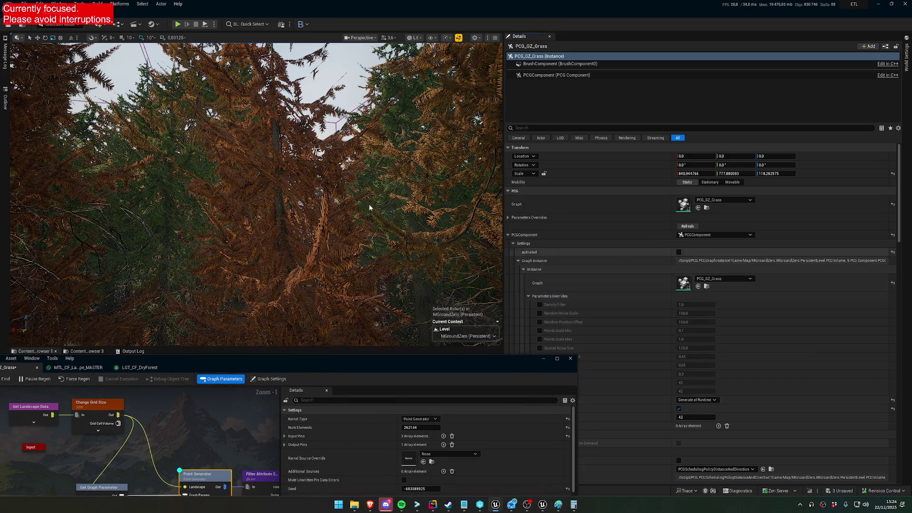
Save all modified packages, confirming Save in the Save Content dialog, then fly the camera around.
scroll(140, 233, "up", 3)
scroll(140, 233, "down", 5)
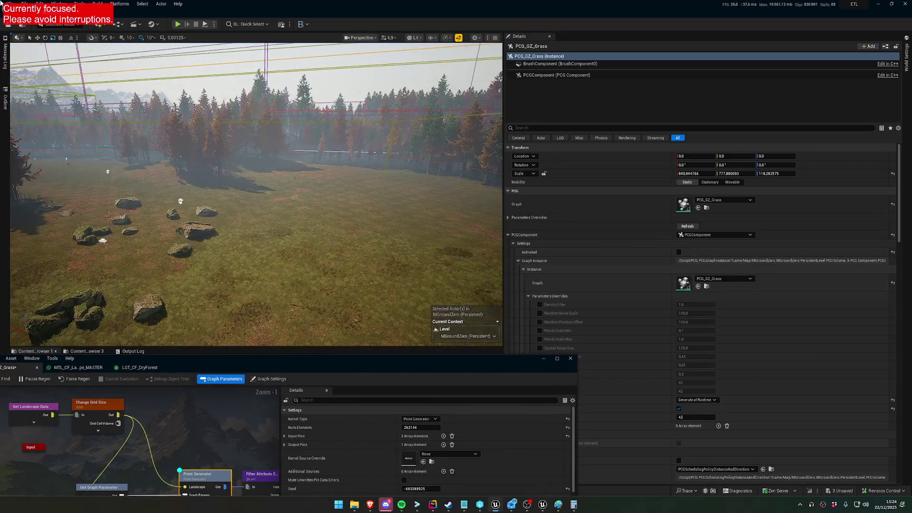
left_click(8, 26)
left_click(469, 333)
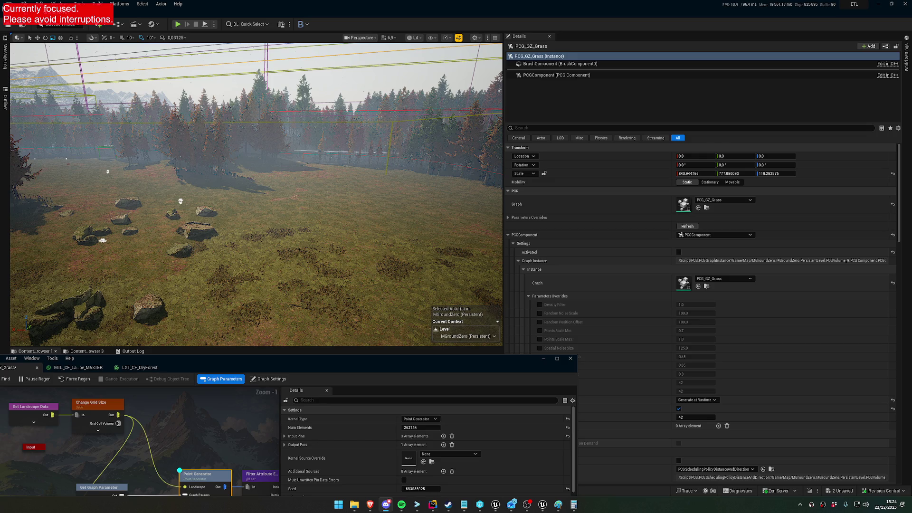
mouse_move(256, 190)
left_mouse_down()
mouse_move(256, 228)
mouse_move(256, 180)
mouse_move(256, 199)
mouse_move(256, 186)
mouse_move(276, 185)
mouse_move(259, 188)
left_mouse_up()
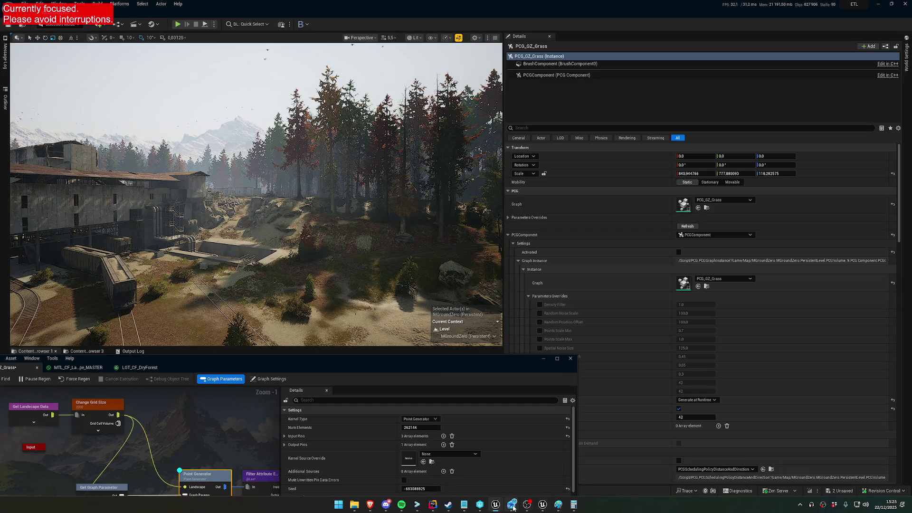
left_click(480, 504)
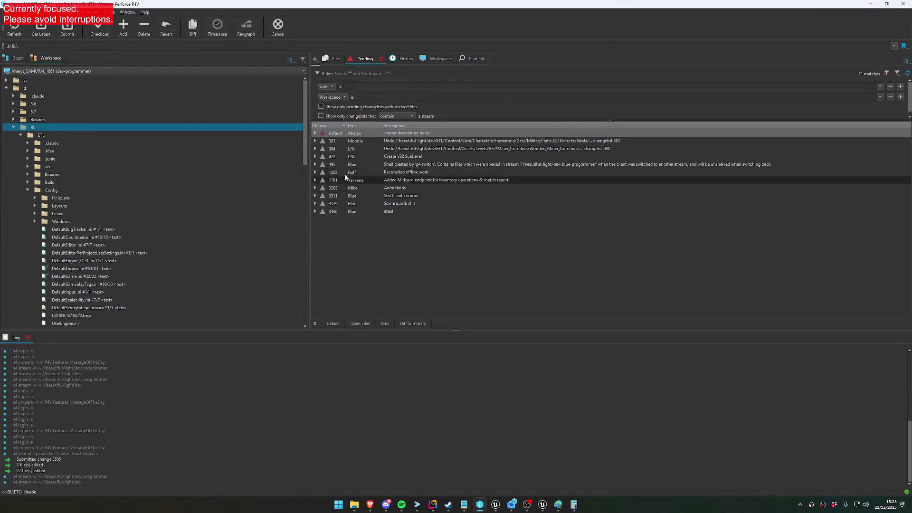
Submit the default changelist containing MGroundZero.umap with the description 'GZ Fix'.
left_click(316, 134)
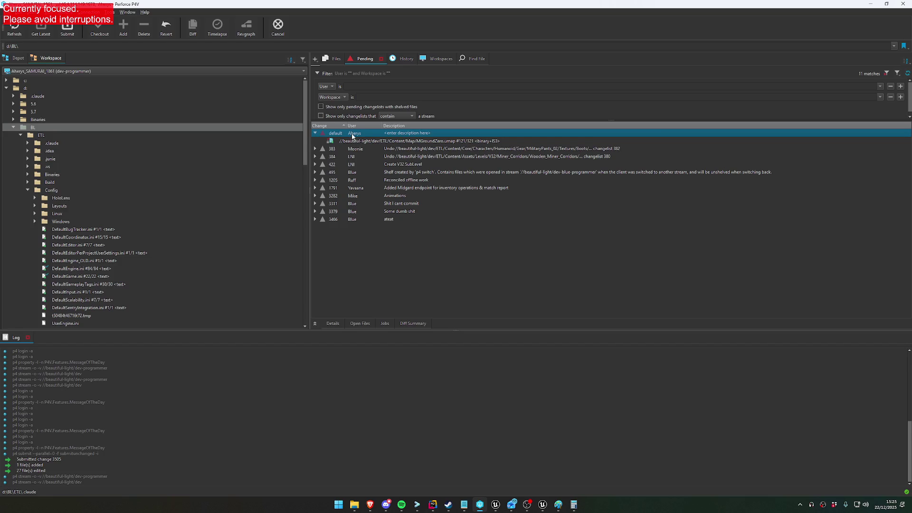
left_click(67, 29)
type("GZ Fix")
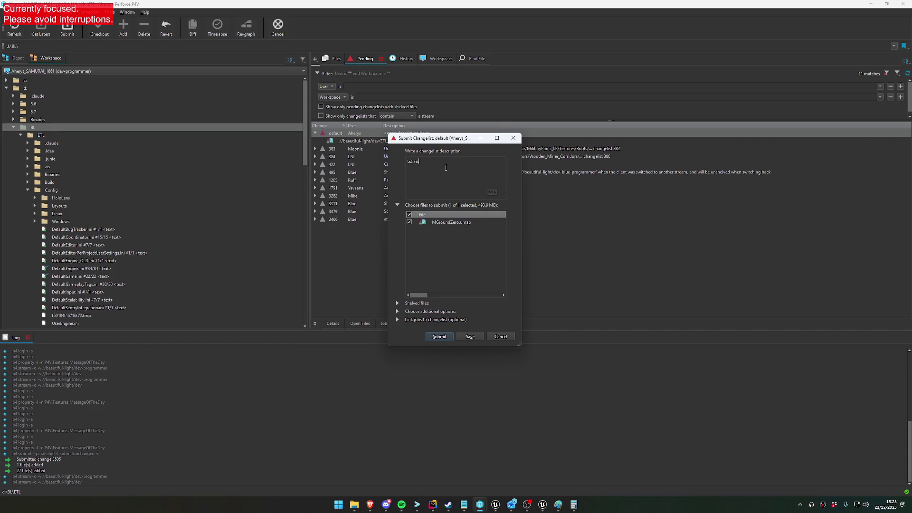
left_click(447, 339)
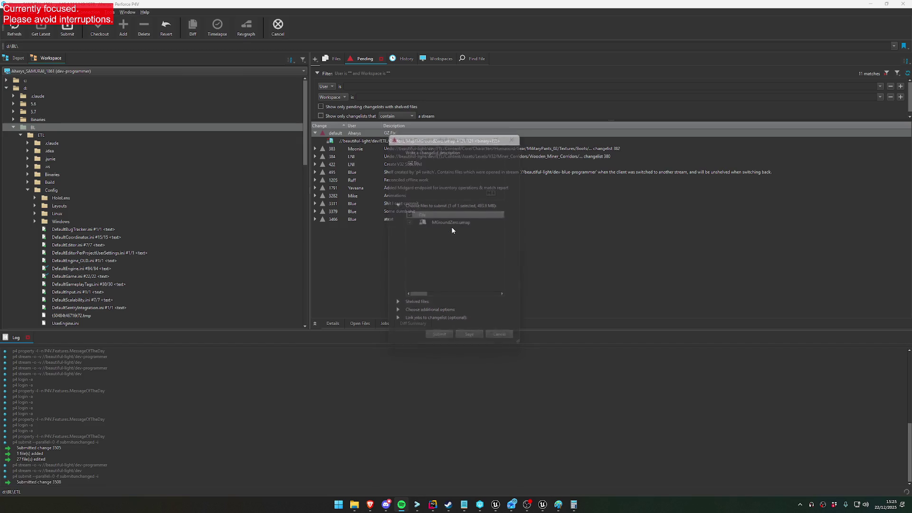
Return to the Unreal Editor's PCG_GZ_Grass window from the taskbar preview.
left_click(542, 504)
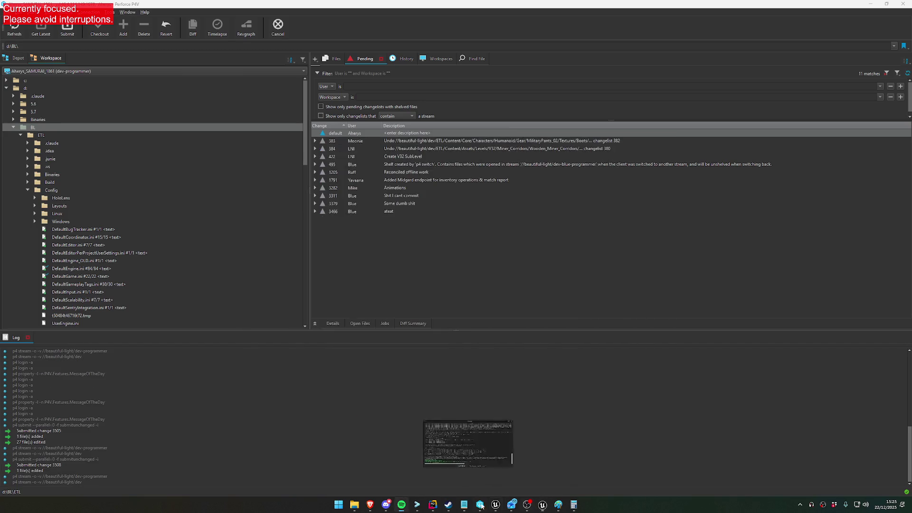
mouse_move(495, 504)
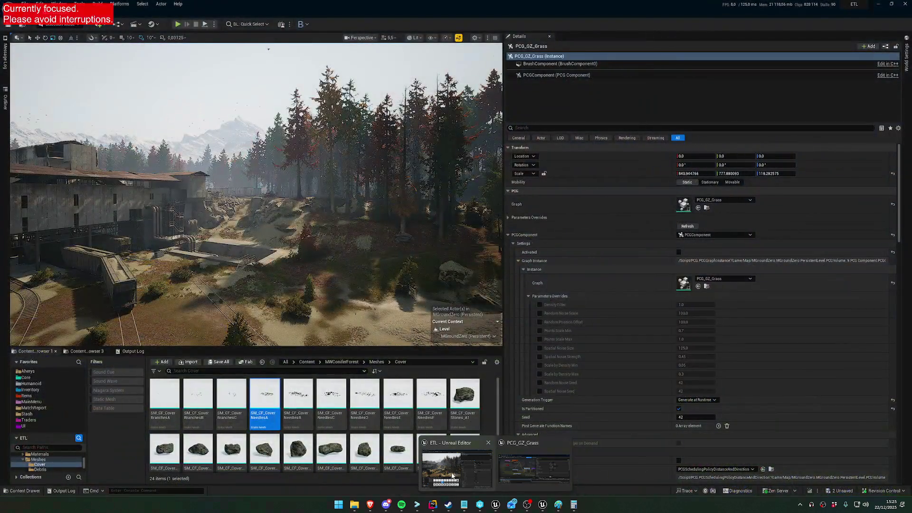
left_click(452, 475)
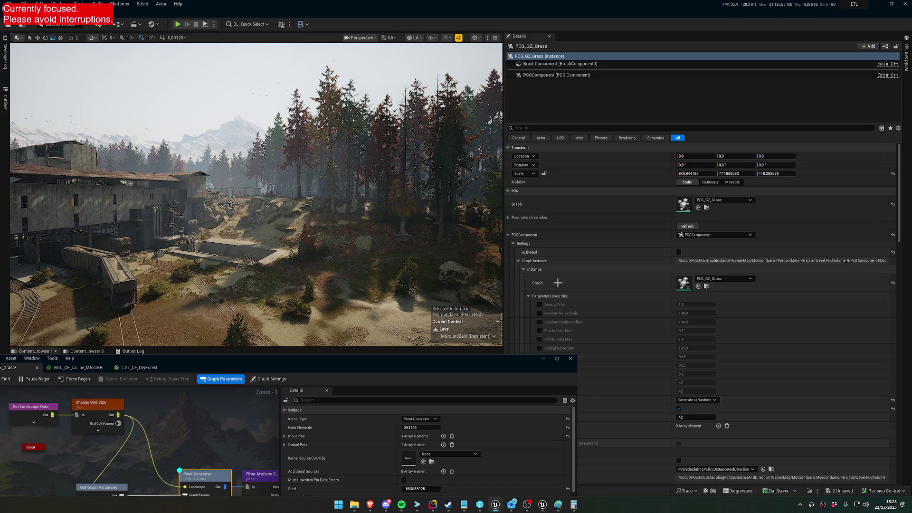
Reactivate the PCG component, then save only MSub_Exterior_Village, making the file writable.
left_click(679, 252)
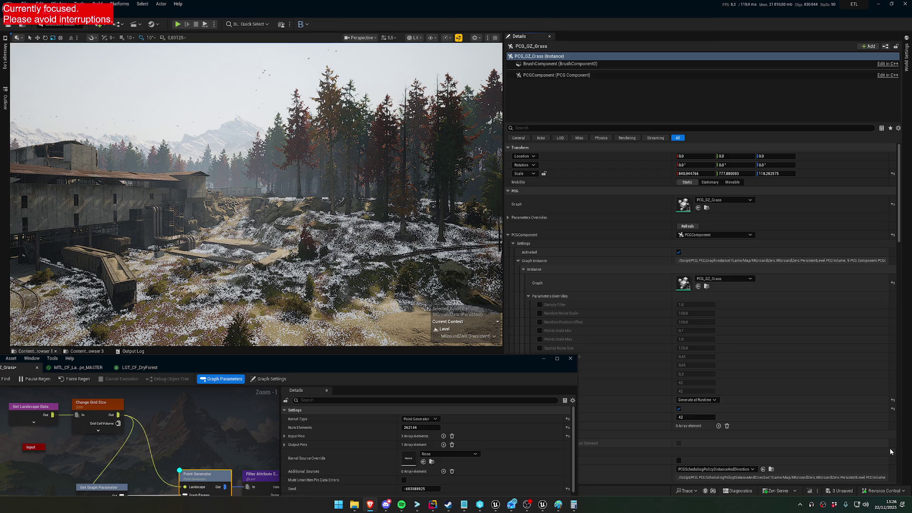
key("ctrl+shift+s")
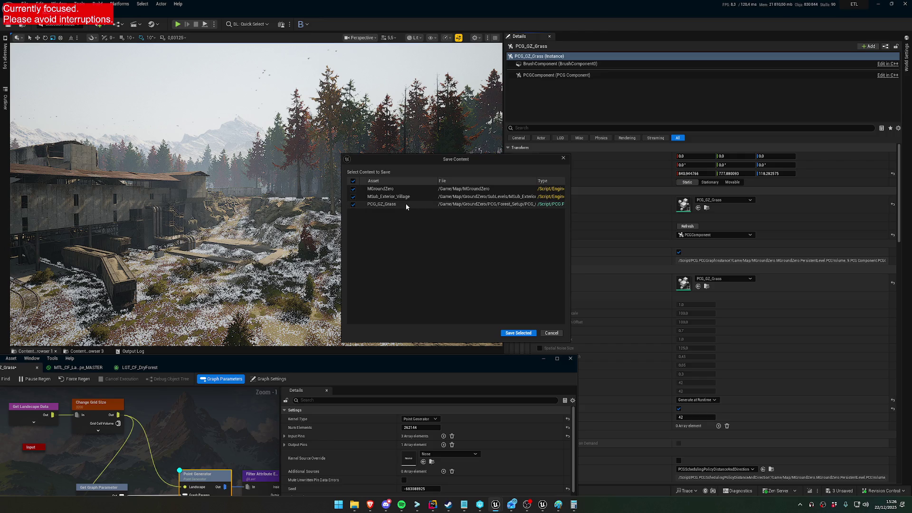
left_click(397, 197)
left_click(380, 205)
left_click(353, 205)
left_click(353, 189)
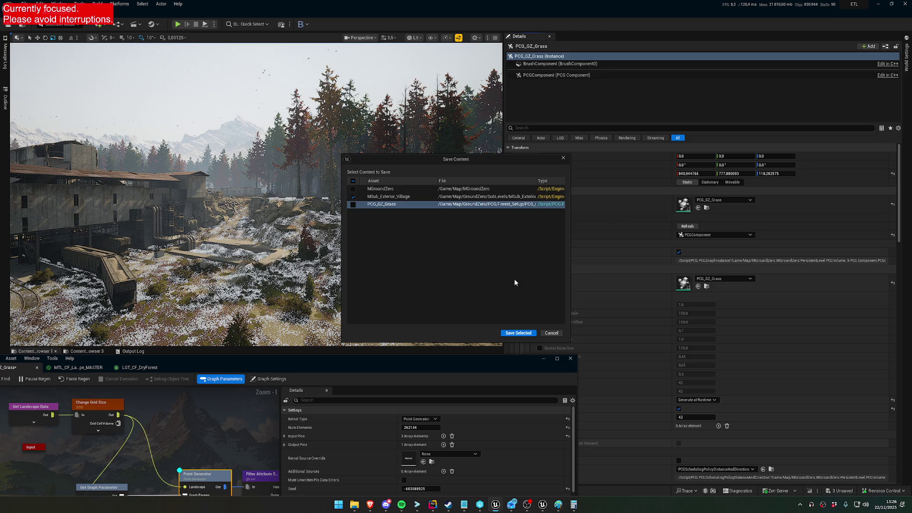
left_click(446, 197)
left_click(518, 333)
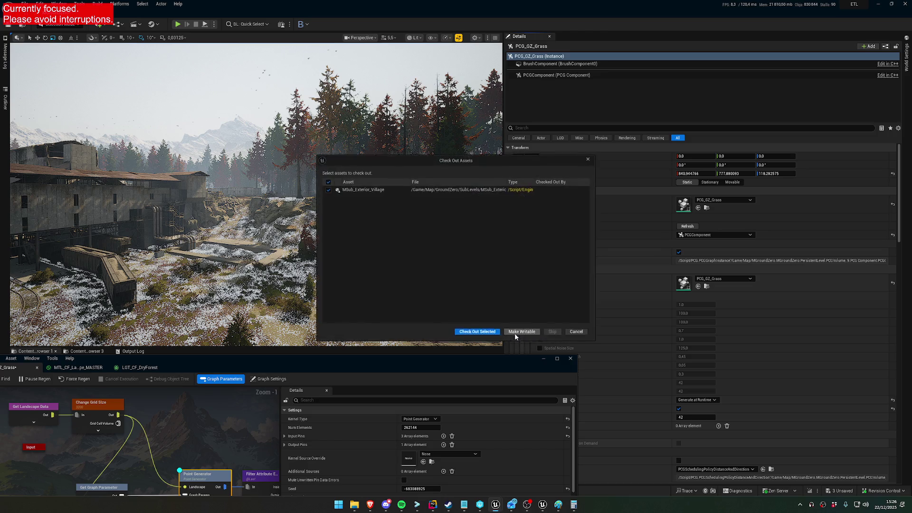
left_click(479, 331)
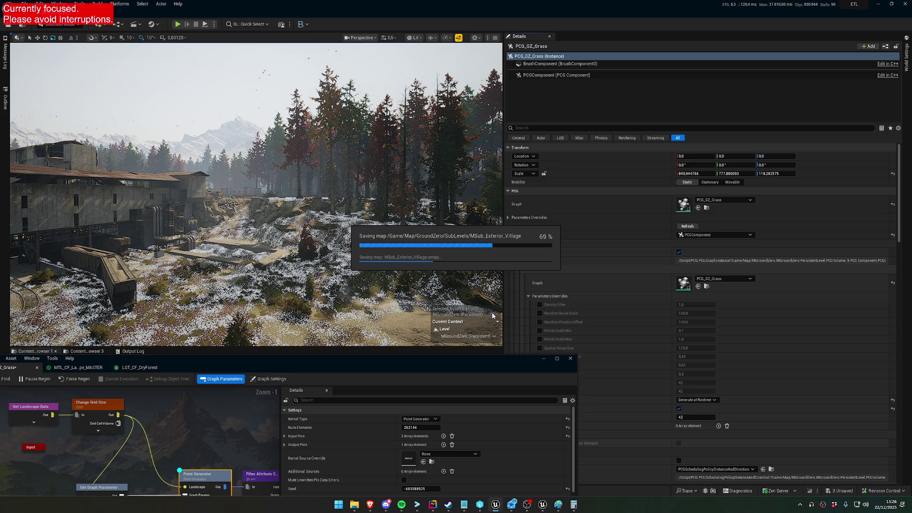
left_click(480, 504)
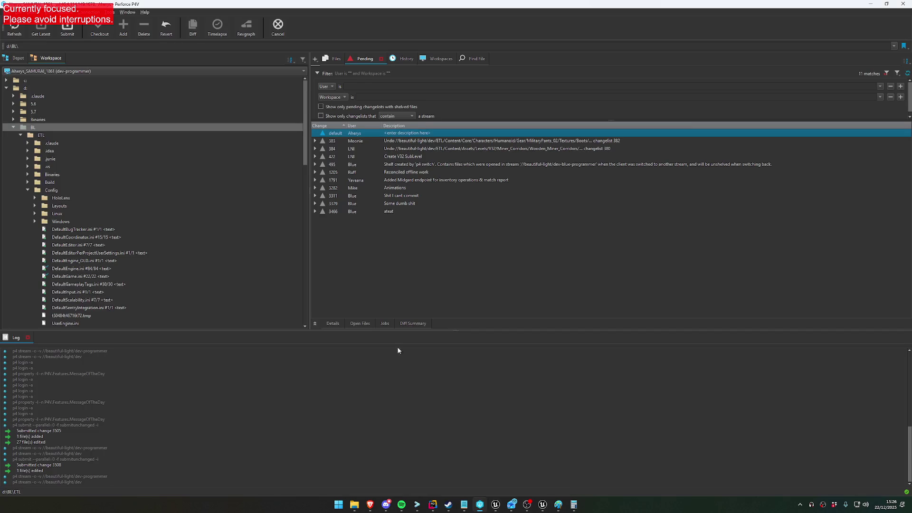
Submit MSub_Exterior_Village.umap as changelist 'Village HLOD Update', then return to Unreal.
left_click(67, 28)
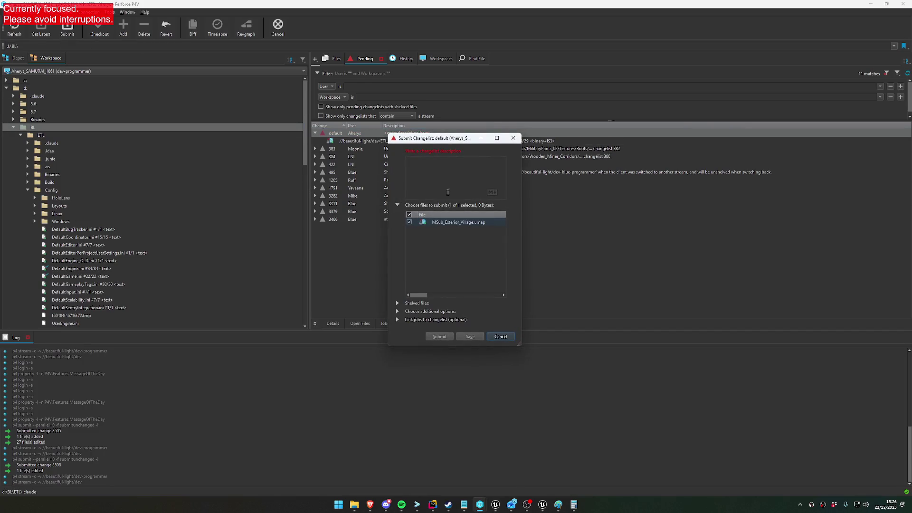
type("Village")
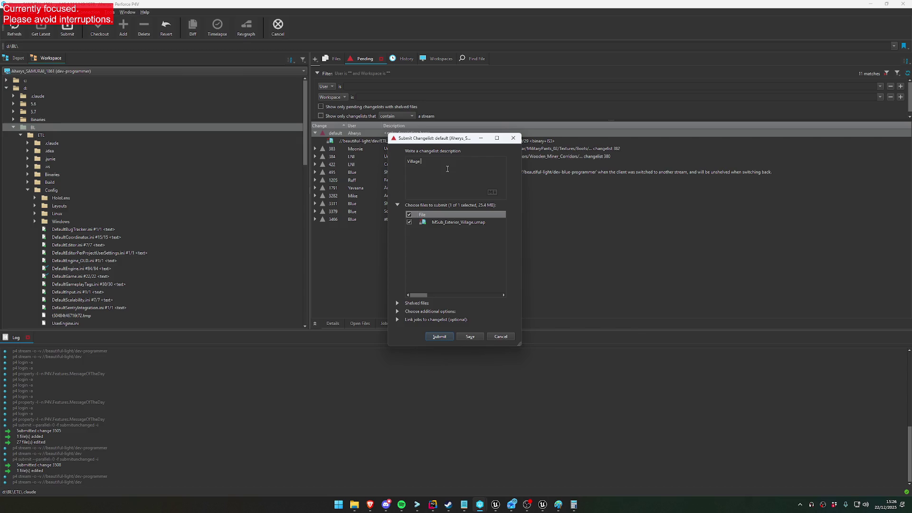
type(" HLOD Update")
left_click(451, 340)
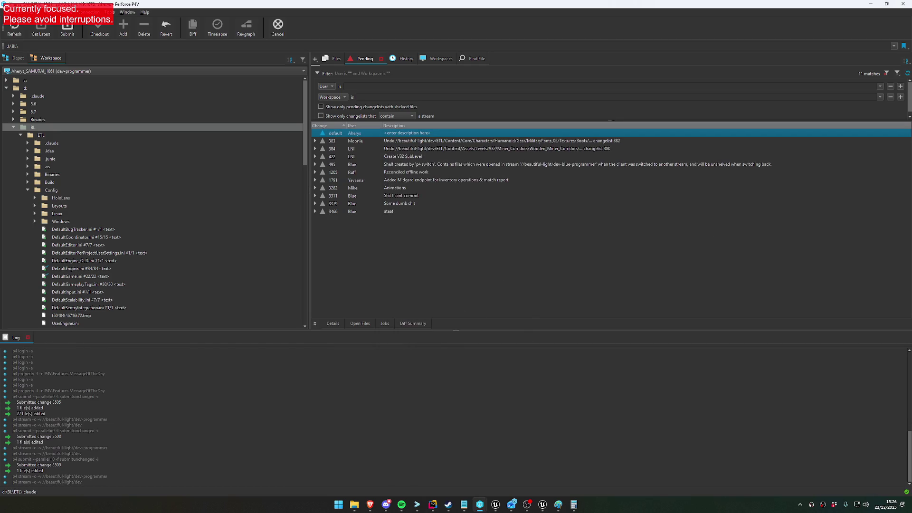
key("alt+Tab")
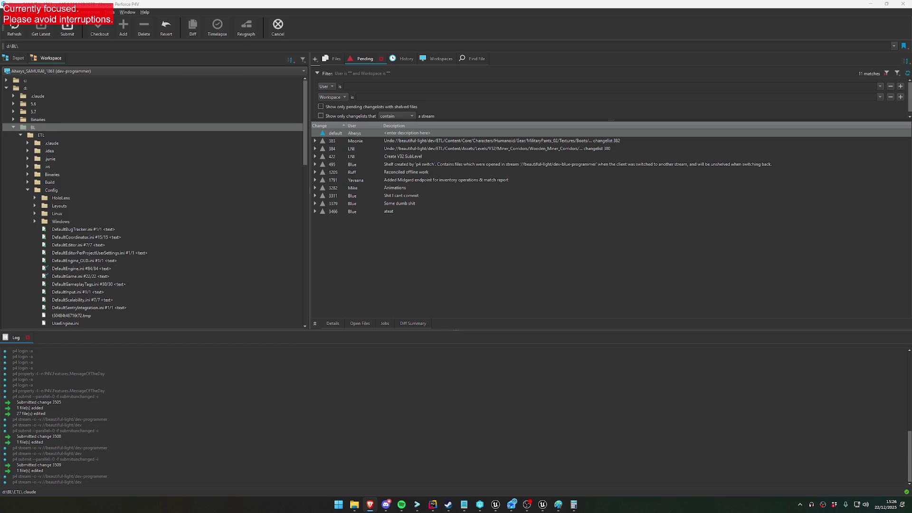
key("alt+Tab")
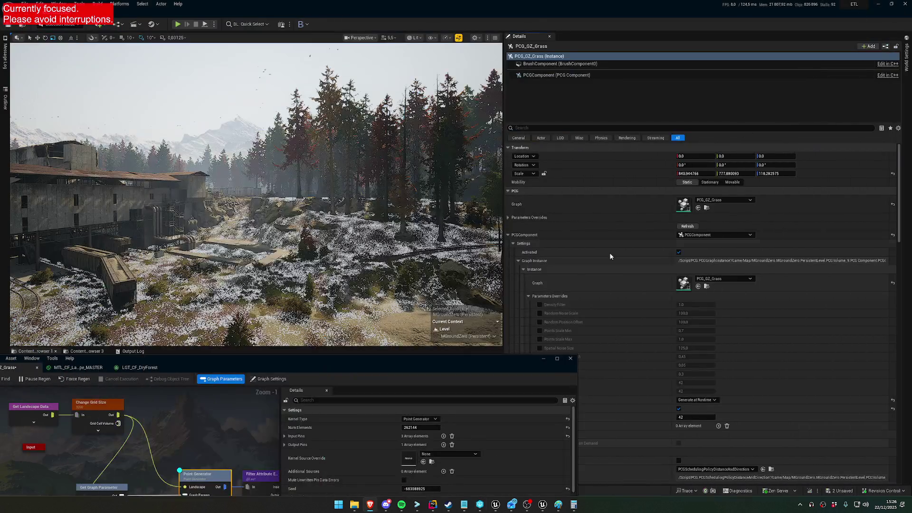
Open MTL_CF_Landscape_MASTER and inspect the Landscape Grass Output node's grass types.
left_click_drag(412, 366, 597, 291)
left_click_drag(418, 352, 357, 335)
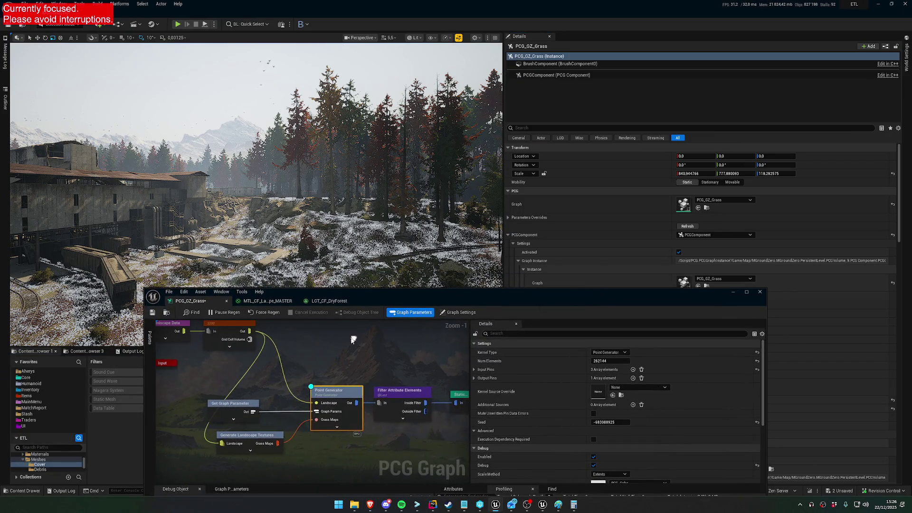
left_click(313, 303)
left_click(264, 300)
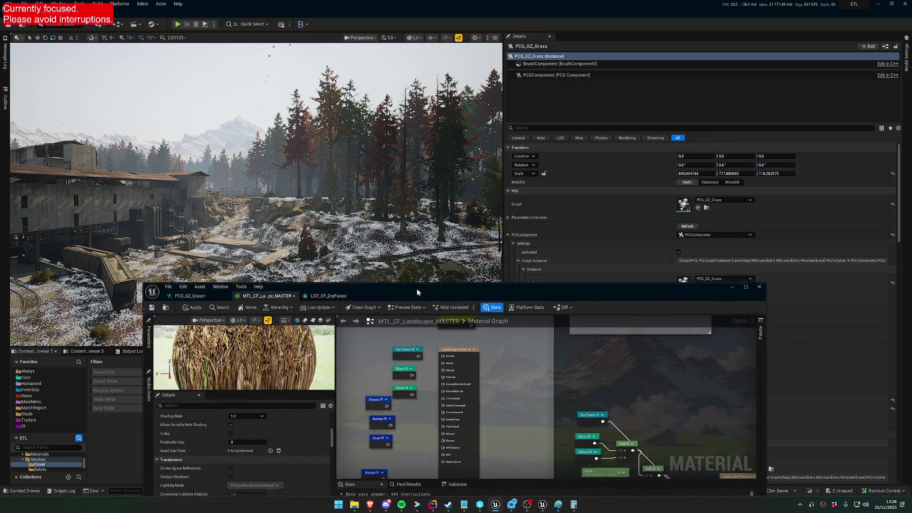
left_click_drag(462, 292, 404, 168)
left_click(404, 260)
scroll(218, 332, "down", 5)
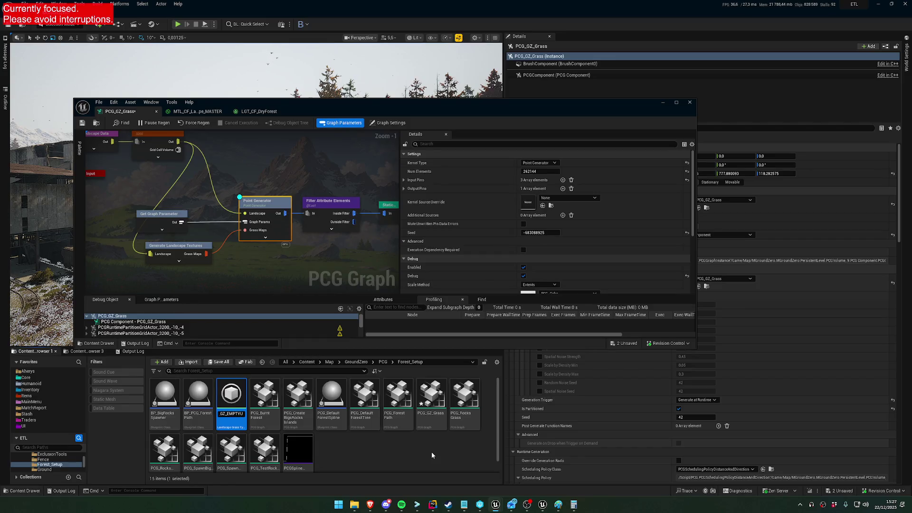
Rename the grass asset from LGT_PCG_GZ_EMPTYU to LGT_PCG_GZ_EMPTY.
key("Return")
left_click(232, 416)
key("End")
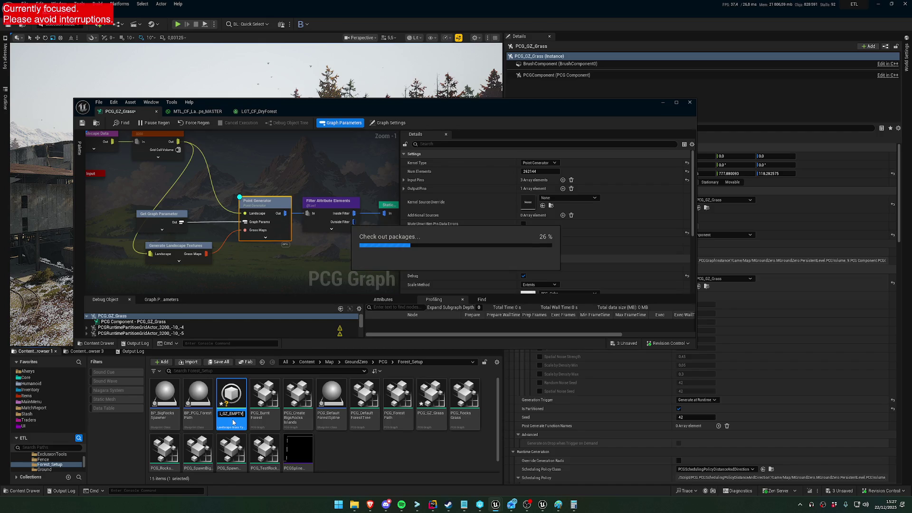
key("Return")
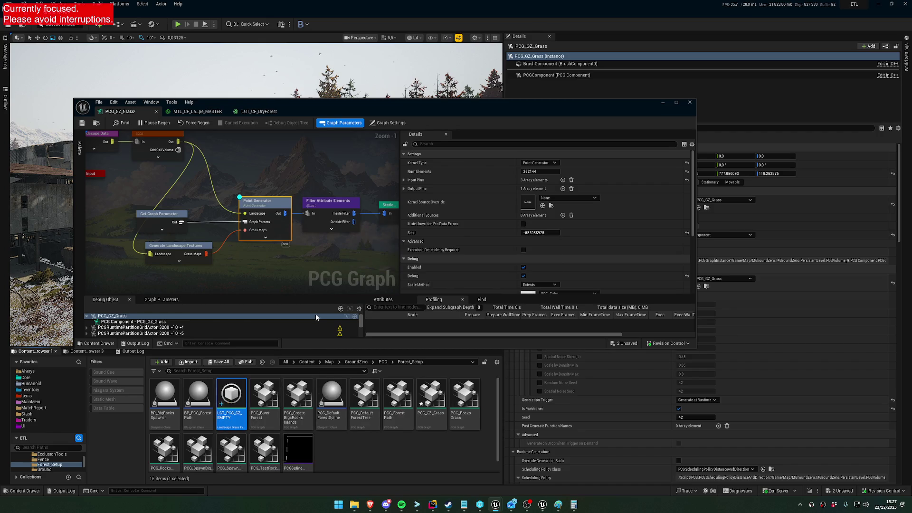
Assign LGT_PCG_GZ_EMPTY as Forest's grass type in the master material and apply.
left_click(197, 111)
scroll(207, 256, "up", 2)
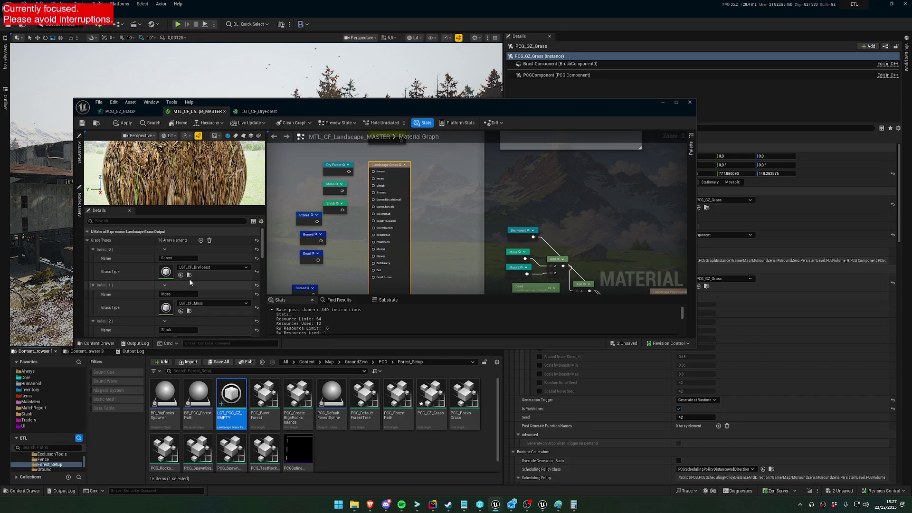
left_click(181, 275)
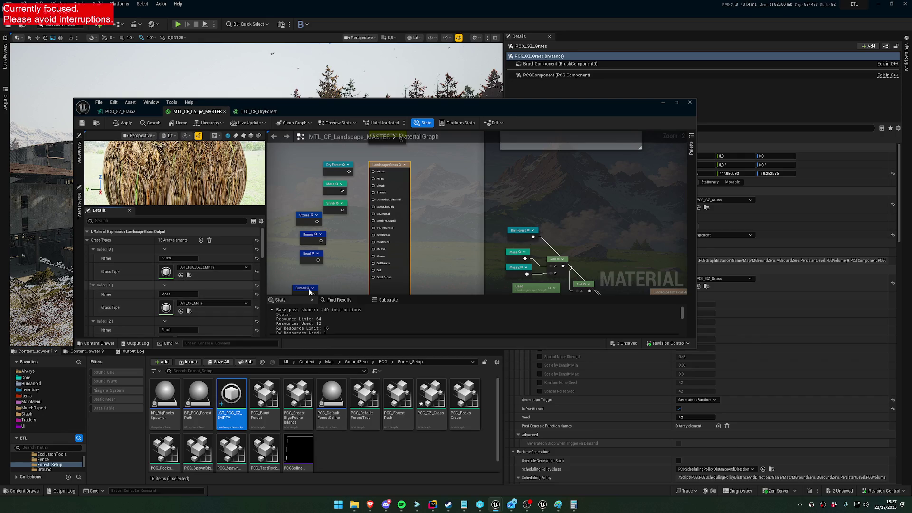
left_click_drag(349, 172, 374, 172)
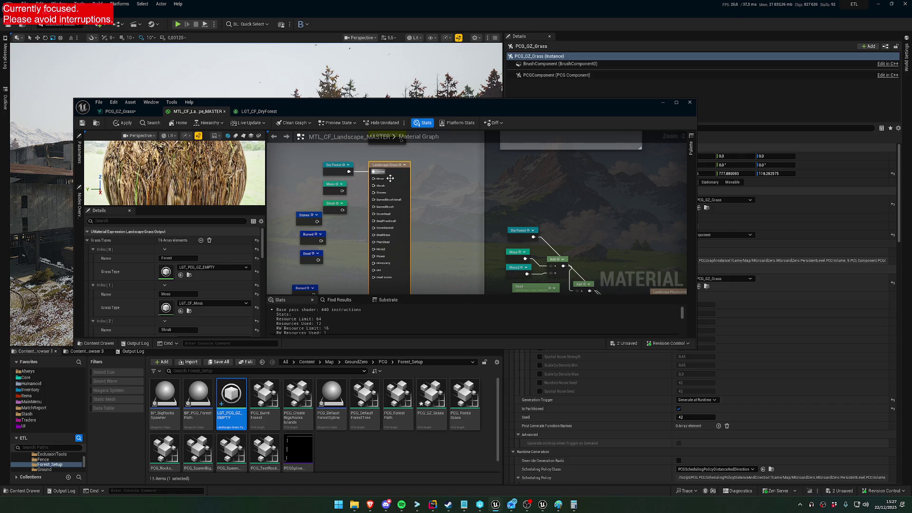
left_click(126, 124)
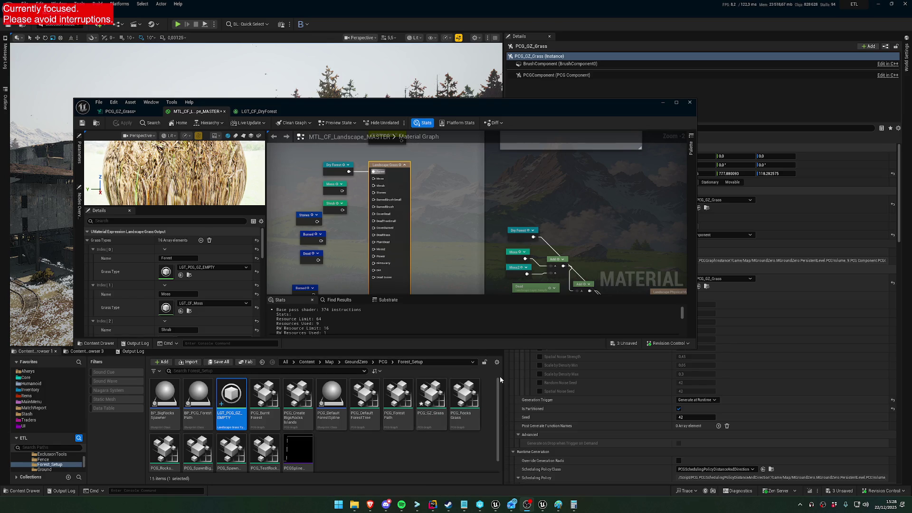
Wait for the material to recompile, then bring the Live Coding console forward.
left_click(543, 504)
Close the untitled Paint image, choosing Ne pas enregistrer to discard it.
left_click(558, 504)
left_click(787, 91)
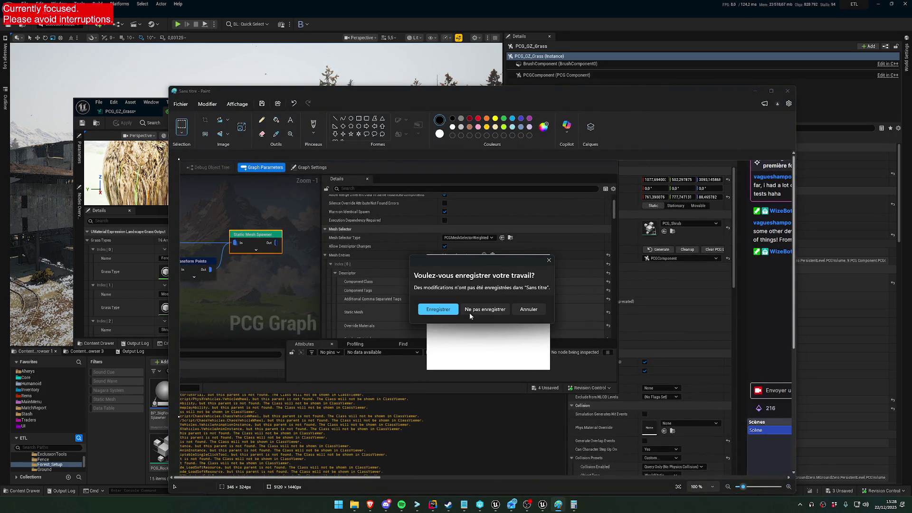
left_click(446, 347)
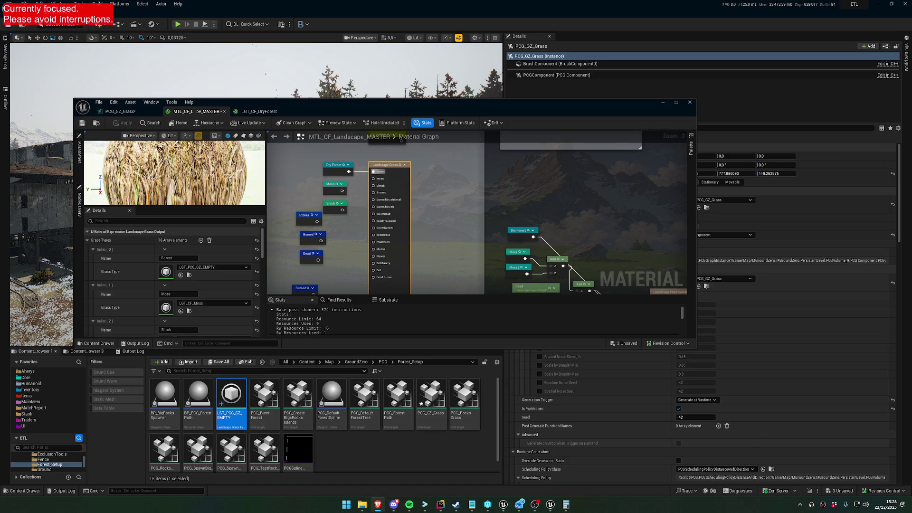
Switch to the PCG_GZ_Grass graph, enlarge the debug object list and pan to the Input node.
left_click(120, 111)
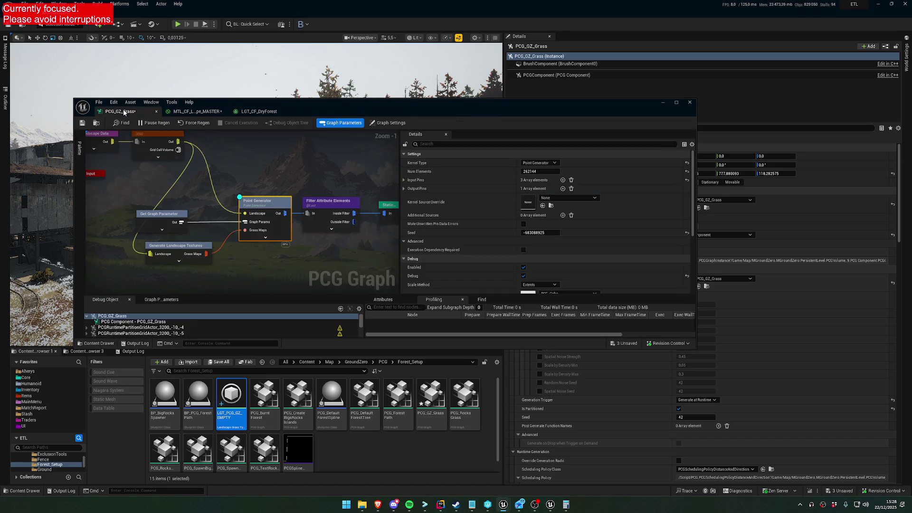
left_click_drag(307, 266, 295, 215)
left_click_drag(326, 294, 325, 258)
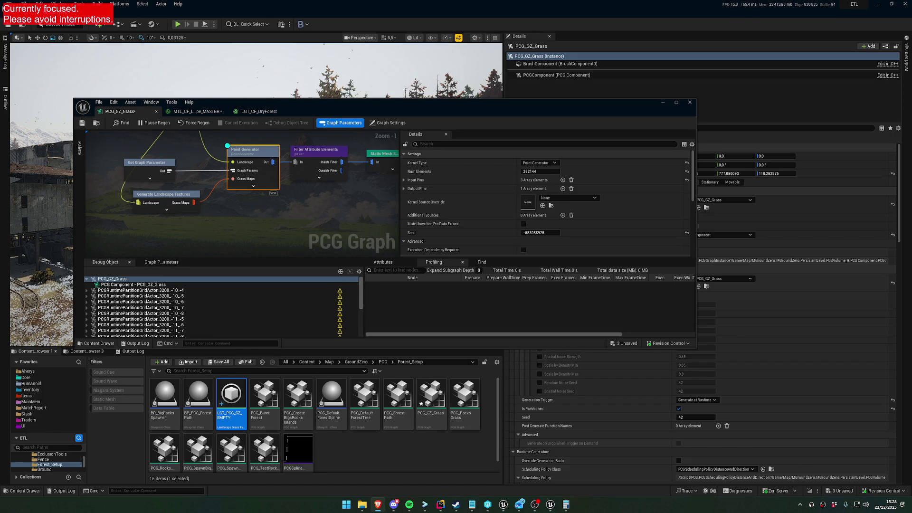
left_click_drag(231, 197, 307, 221)
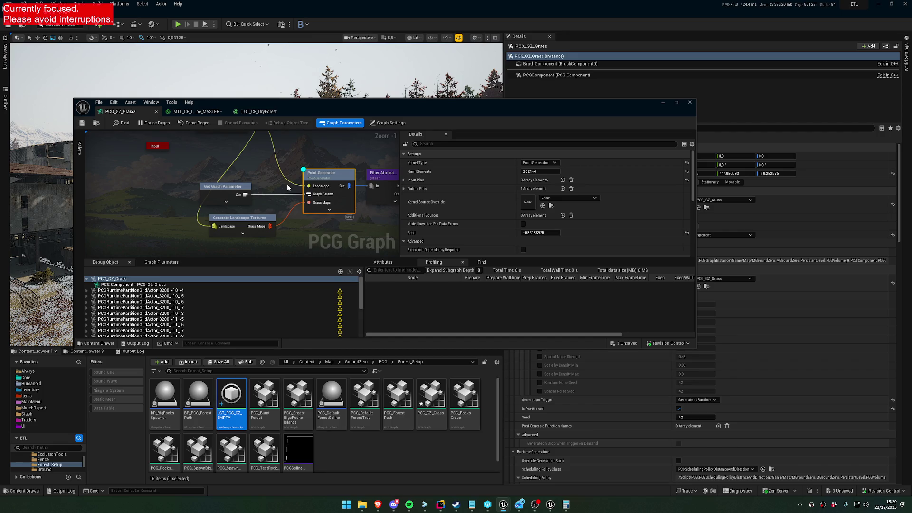
Delete and re-add the Generate Landscape Textures node via a 'generate' node search.
left_click(252, 222)
key("Delete")
right_click(224, 217)
type("generate")
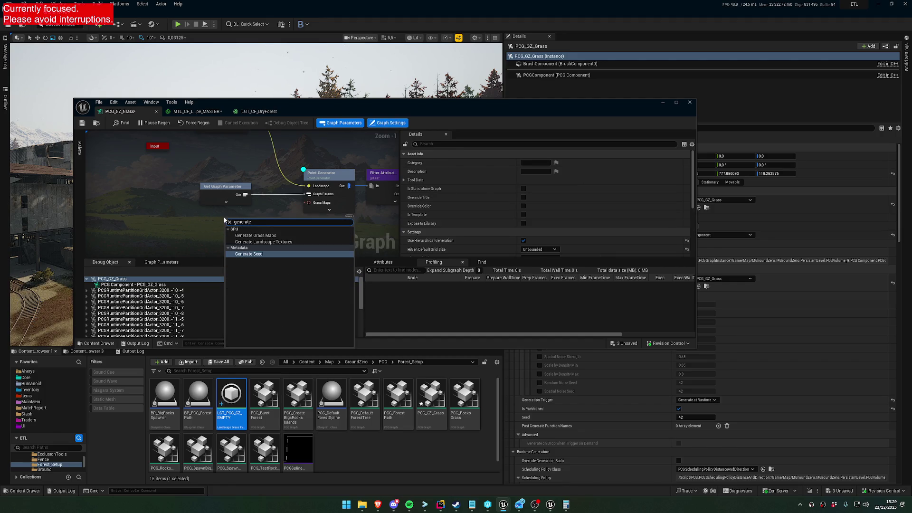
key("Up")
key("Return")
Wire Grass Maps into the Point Generator and view its settings in the property matrix.
mouse_move(237, 168)
left_mouse_down()
mouse_move(255, 174)
mouse_move(226, 152)
mouse_move(235, 147)
mouse_move(211, 245)
mouse_move(211, 236)
left_mouse_up()
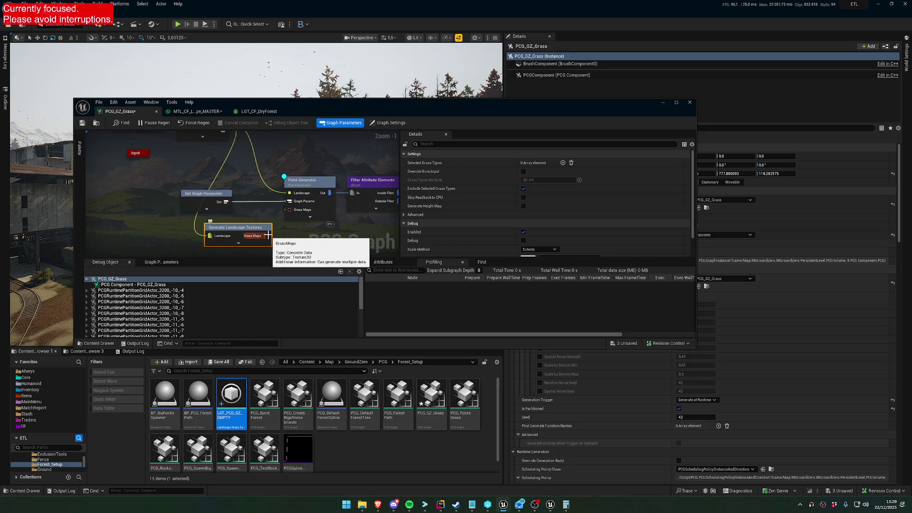
mouse_move(264, 236)
left_mouse_down()
mouse_move(289, 209)
mouse_move(227, 226)
left_mouse_up()
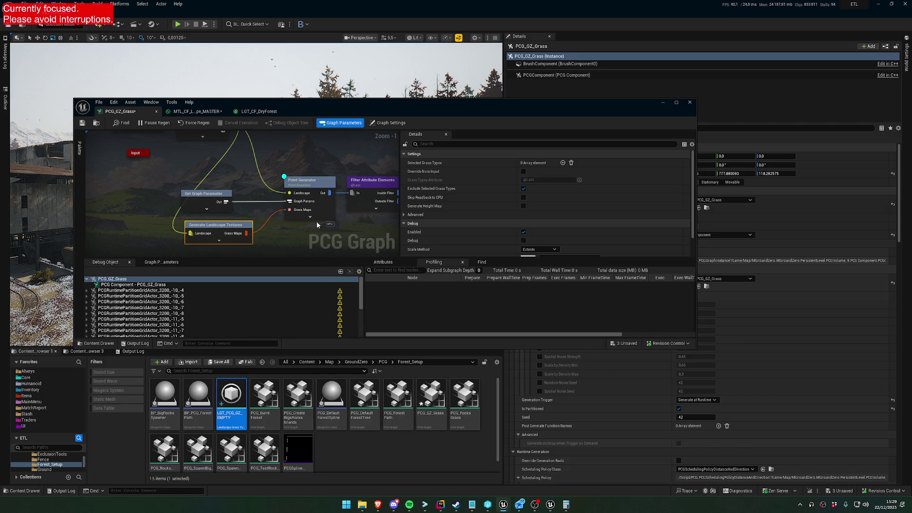
left_click(310, 183)
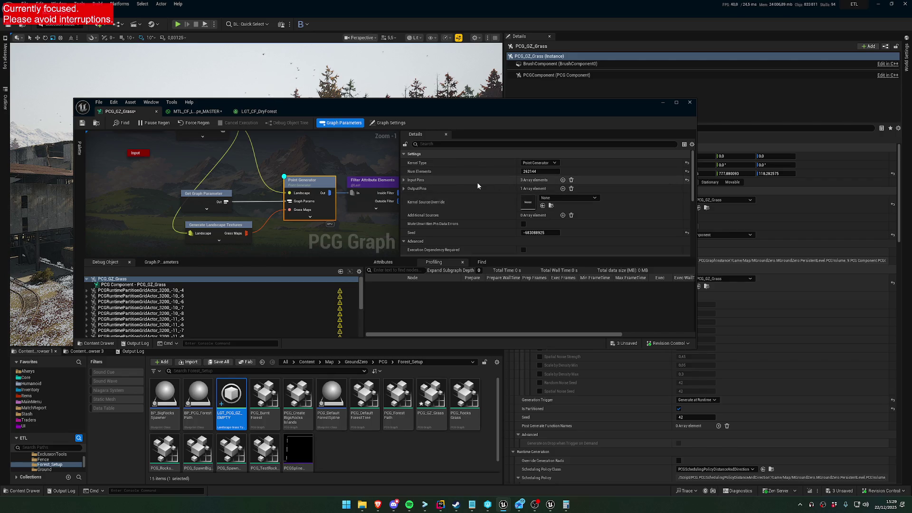
left_click(684, 145)
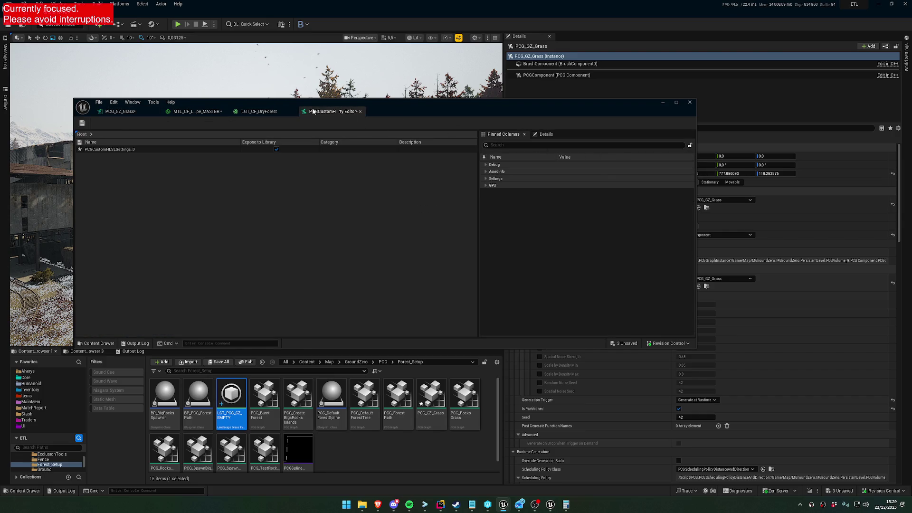
Leave the property matrix and glance at MTL_CF_Landscape_MASTER before returning to PCG_GZ_Grass.
left_click(267, 112)
left_click(198, 111)
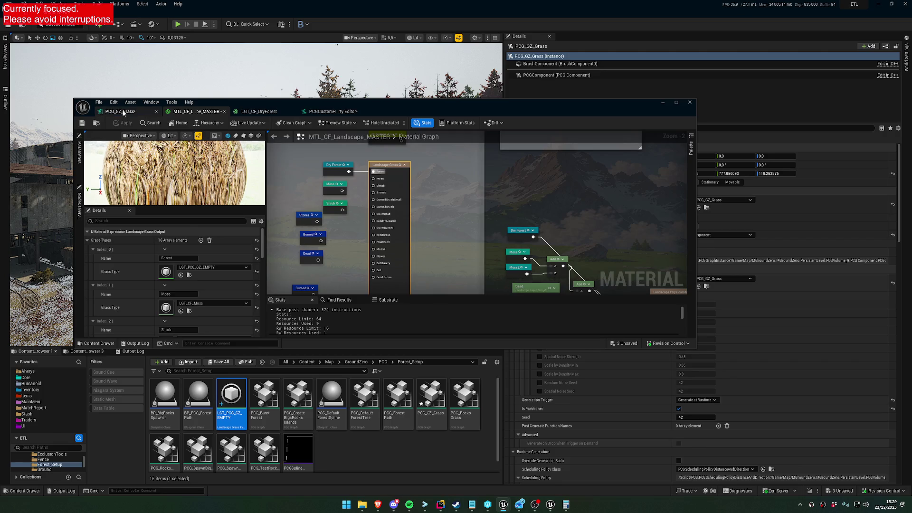
left_click(122, 112)
scroll(496, 189, "down", 5)
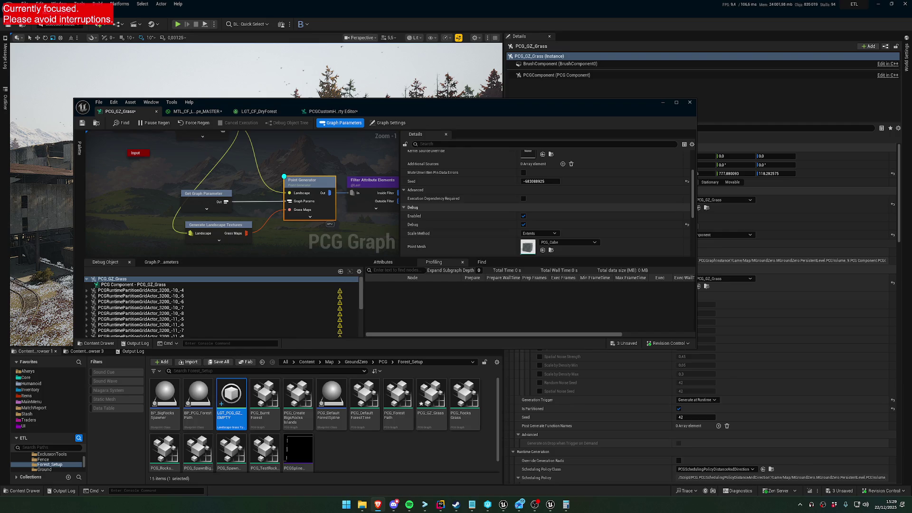
scroll(571, 219, "up", 3)
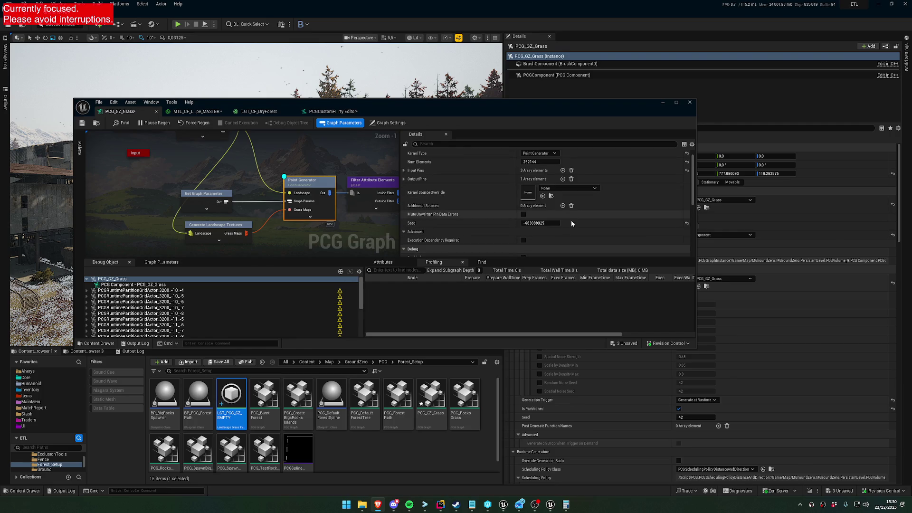
Maximize the PCG graph and expand the Point Generator's Input Pins > Index [2] definition.
double_click(501, 102)
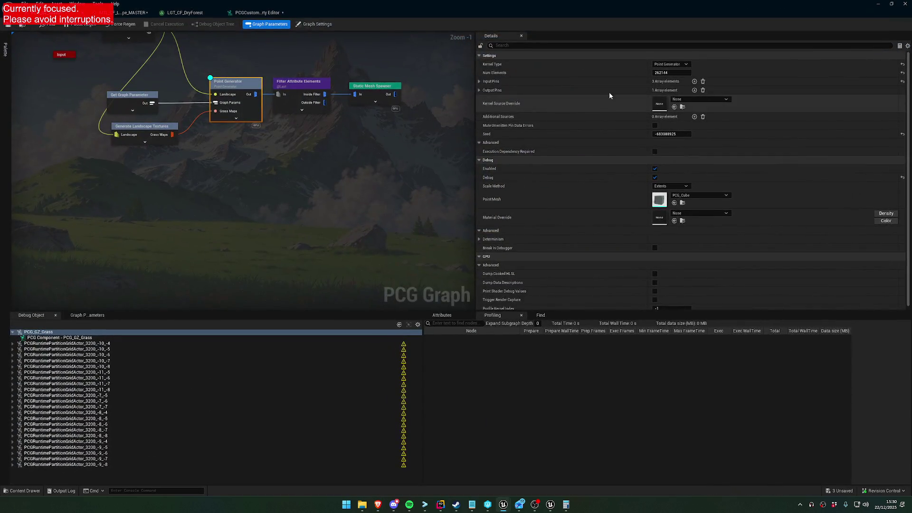
scroll(522, 219, "down", 1)
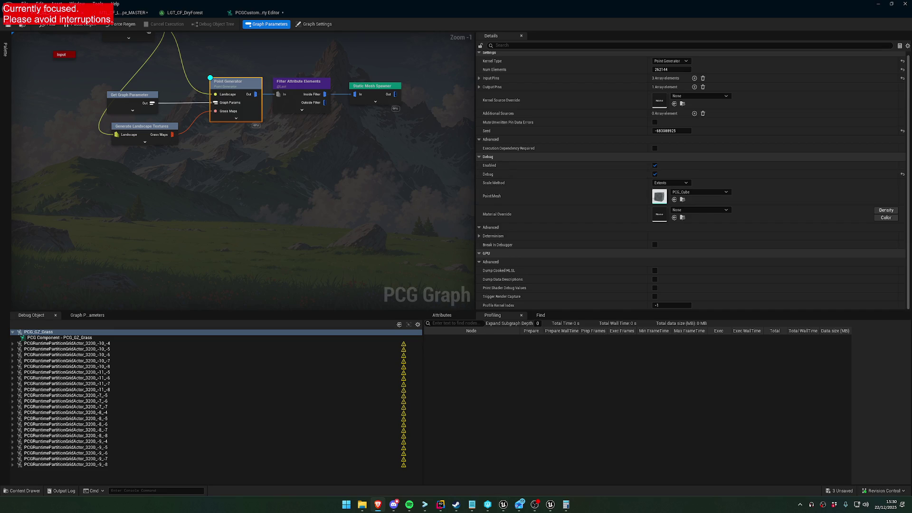
left_click_drag(234, 165, 360, 195)
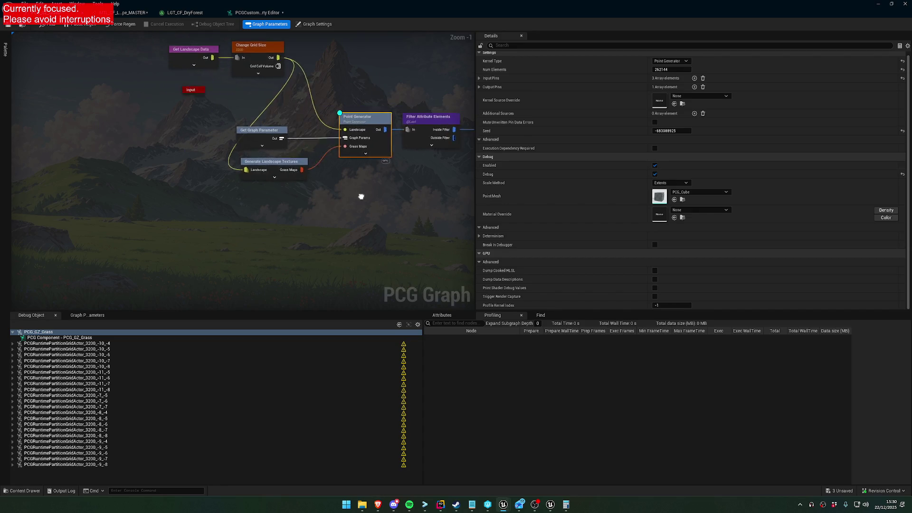
scroll(364, 180, "up", 1)
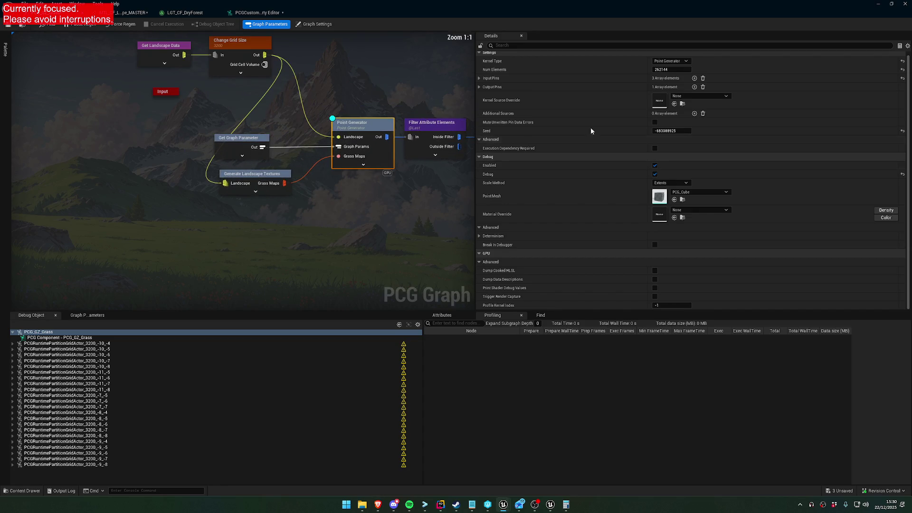
left_click(479, 78)
left_click(485, 106)
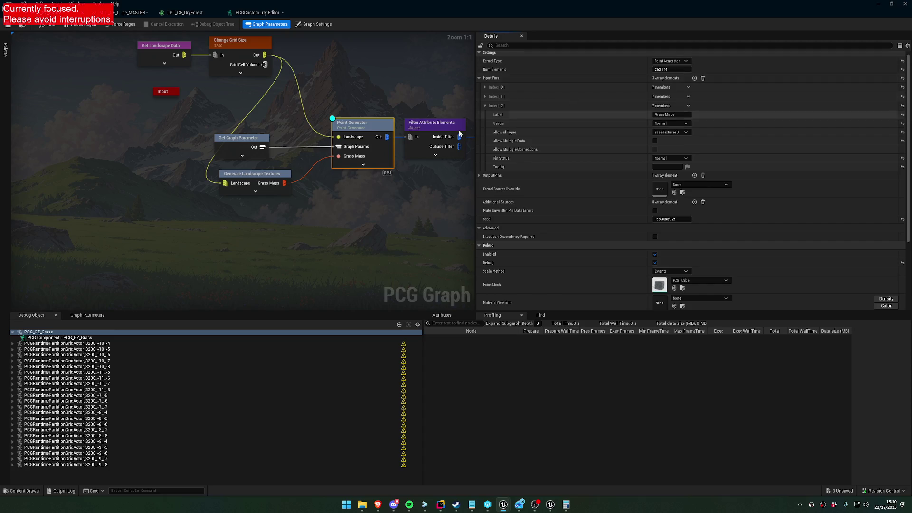
Jump from the Point Generator node to its source code in Rider.
right_click(590, 62)
right_click(350, 134)
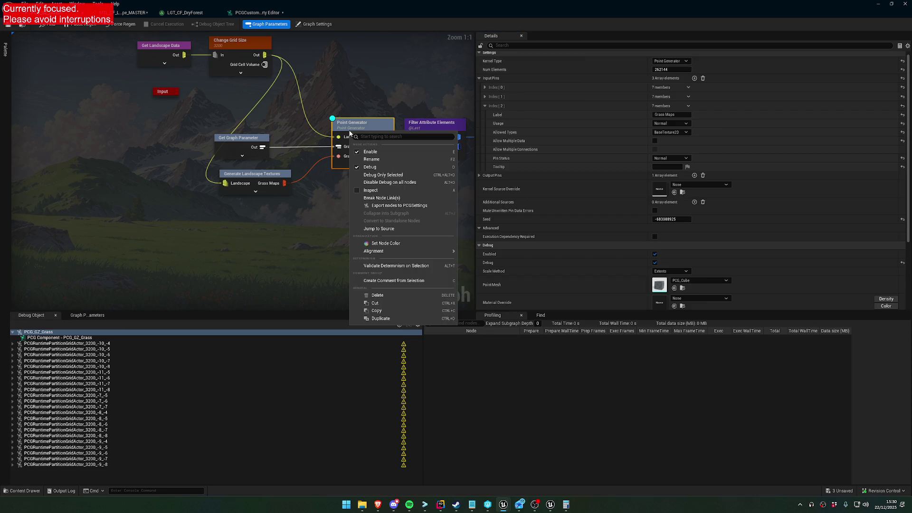
left_click(406, 230)
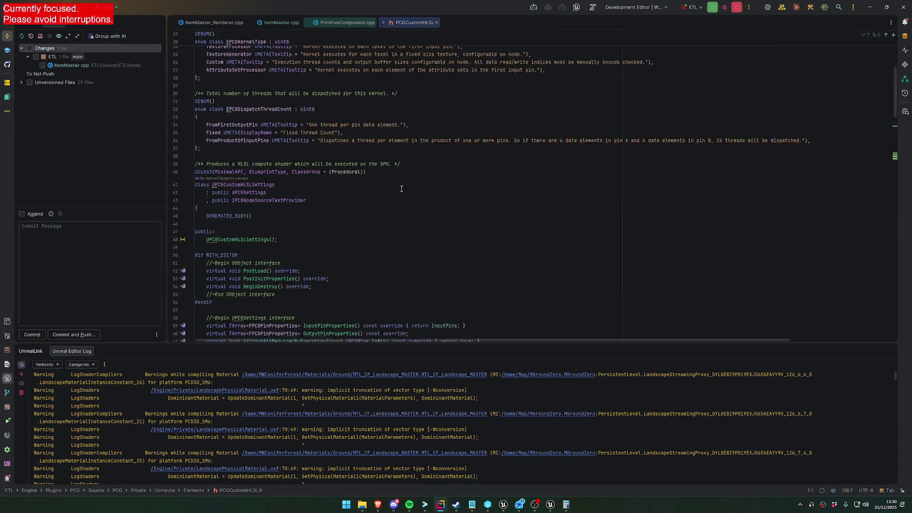
Minimize Rider after reading the EPCGKernelType enum in PCGCustomHLSL.h.
left_click(869, 7)
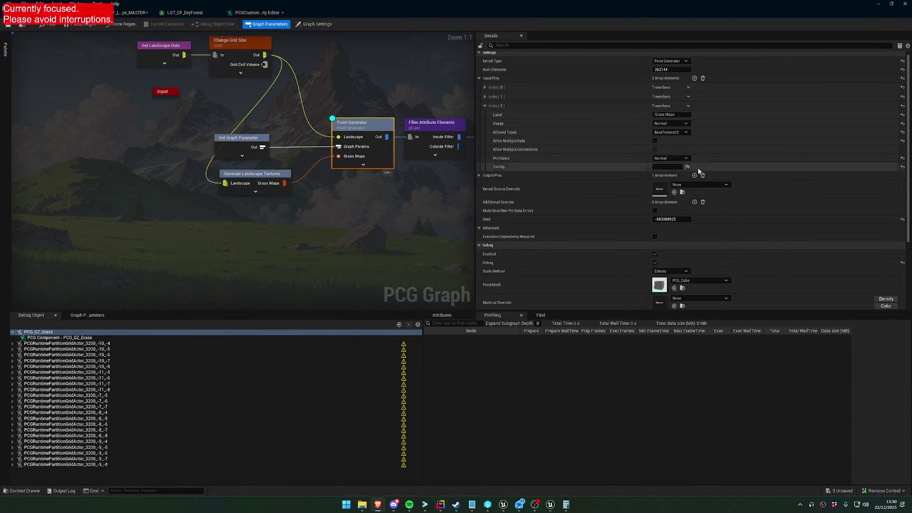
Collapse and re-expand the Point Generator's Advanced settings group.
left_click(479, 231)
left_click(478, 232)
scroll(519, 253, "down", 4)
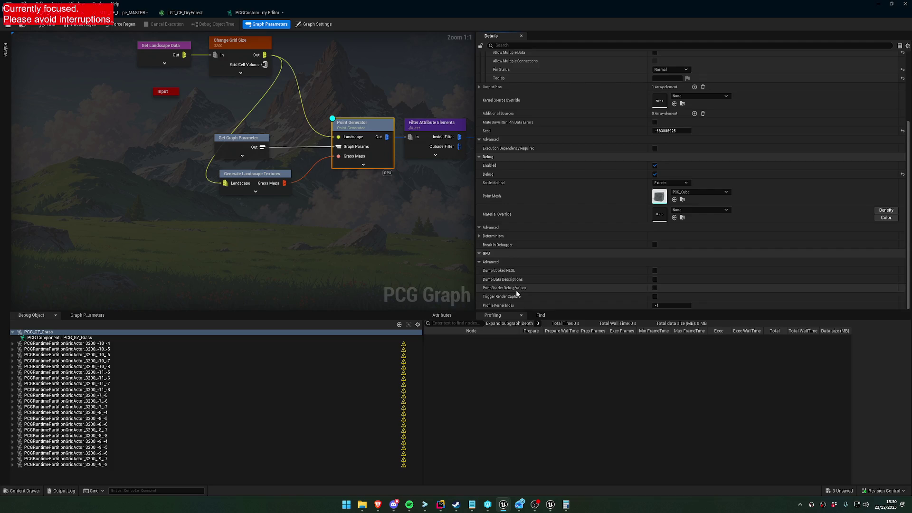
scroll(540, 285, "up", 4)
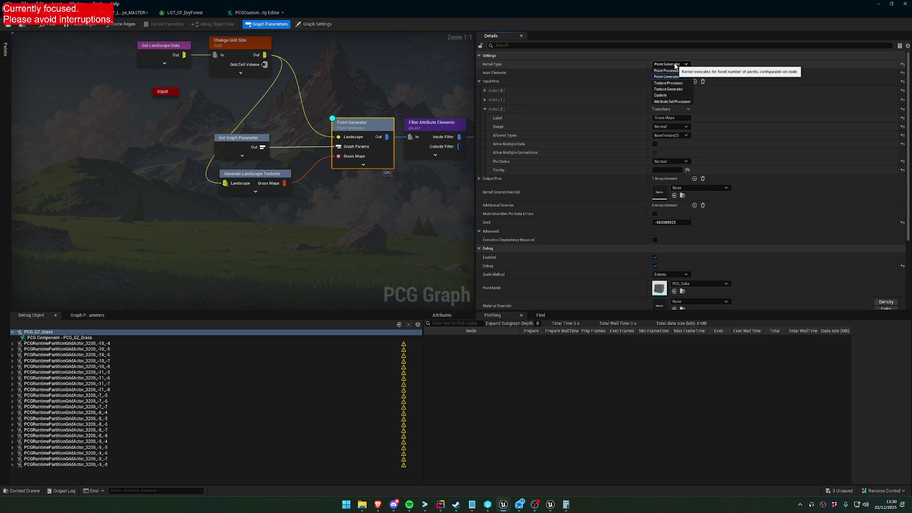
Expand Output Pins > Index [0] to show the Out pin taking Point data.
left_click(479, 179)
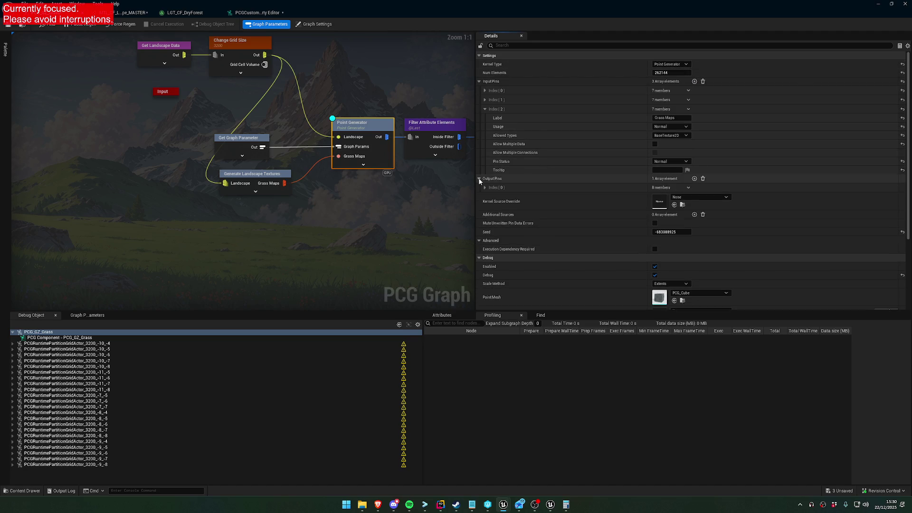
left_click(485, 188)
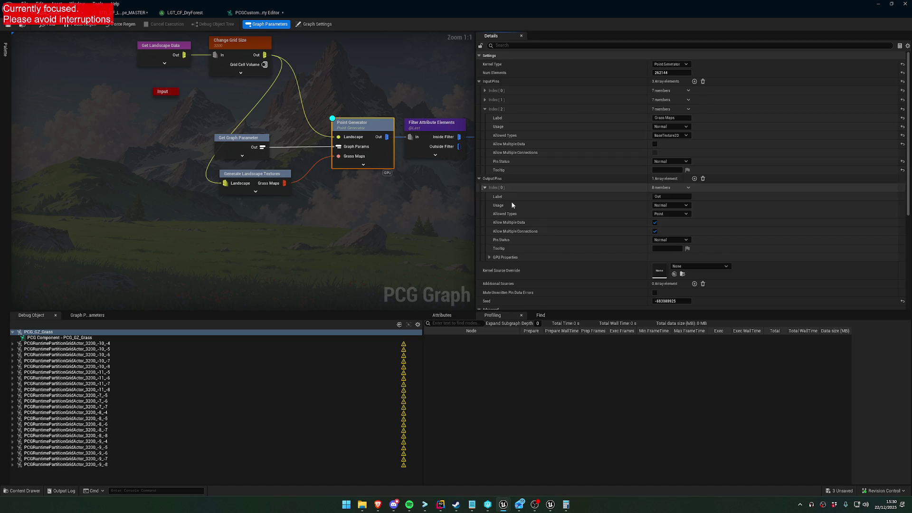
scroll(551, 241, "down", 2)
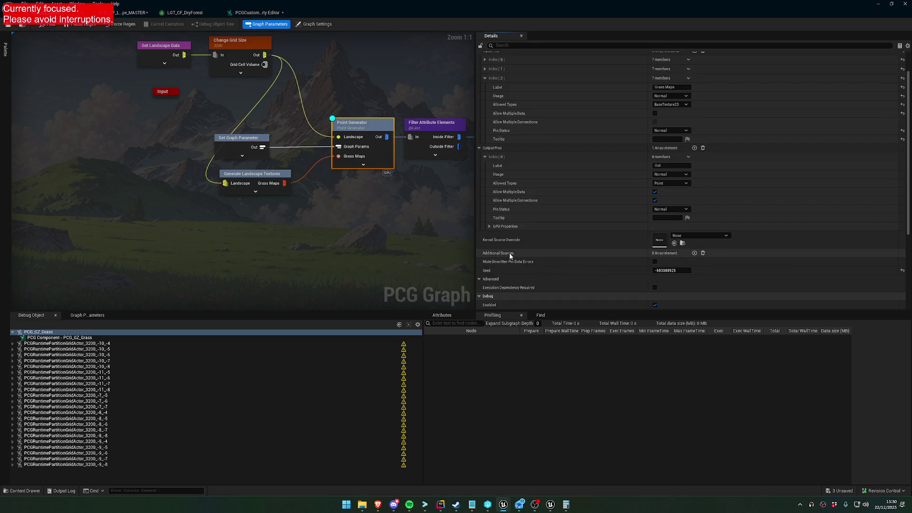
scroll(532, 233, "up", 2)
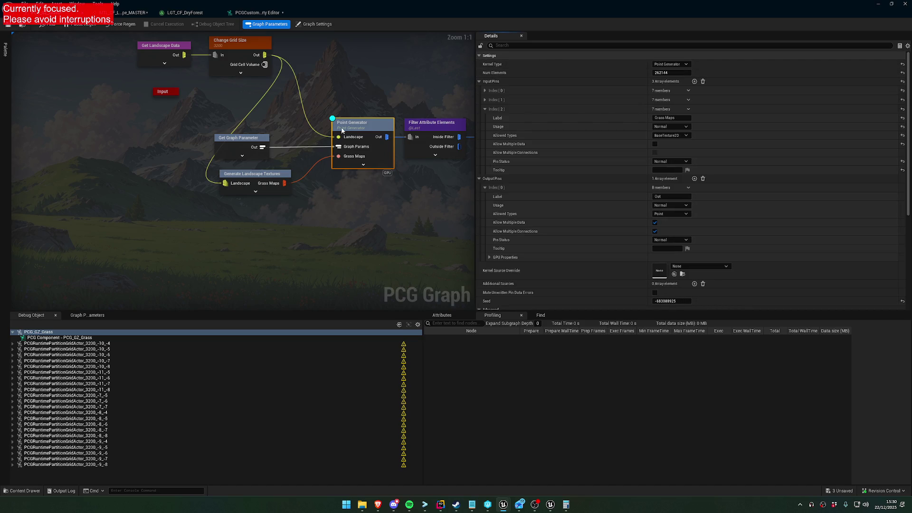
left_click(5, 55)
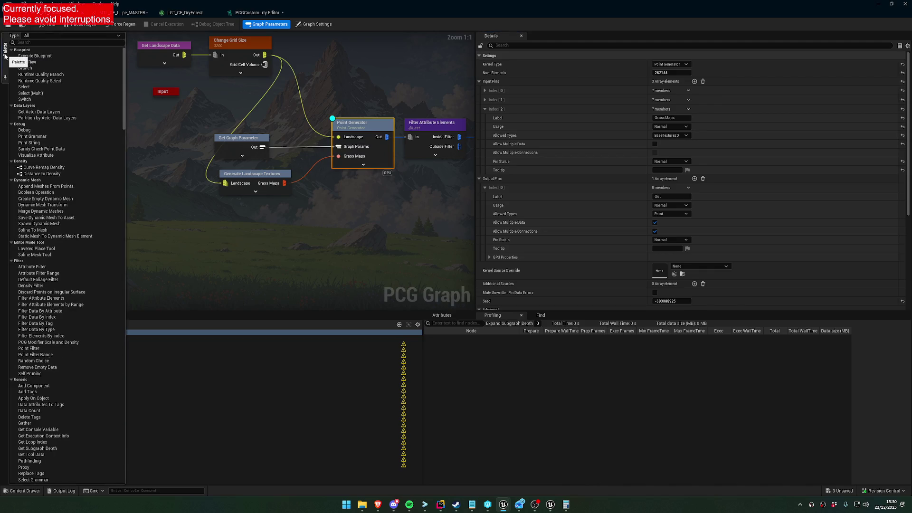
left_click(5, 55)
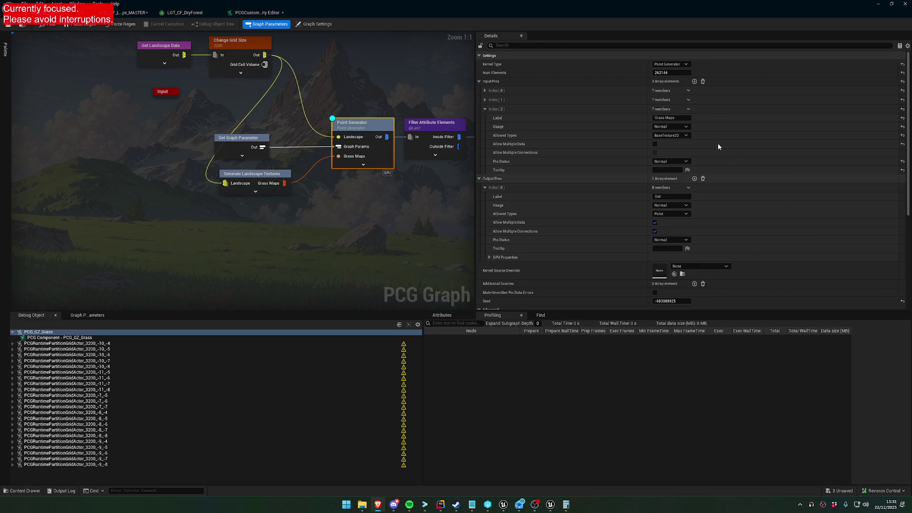
Rename the 'Grass Maps' input pin label to 'GrassMaps'.
left_click(665, 118)
key("BackSpace")
key("Return")
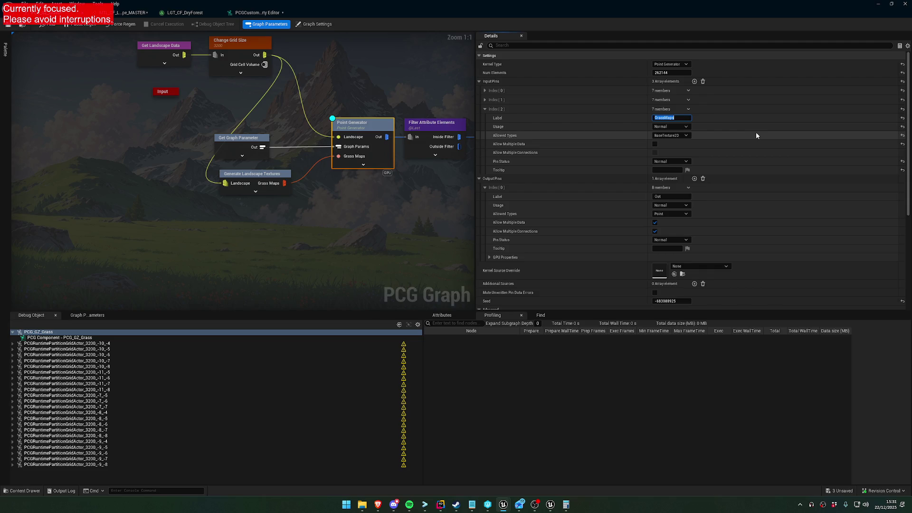
Reselect the Point Generator with its Input Pins > Index [2] expanded, then show the Window menu.
left_click(270, 174)
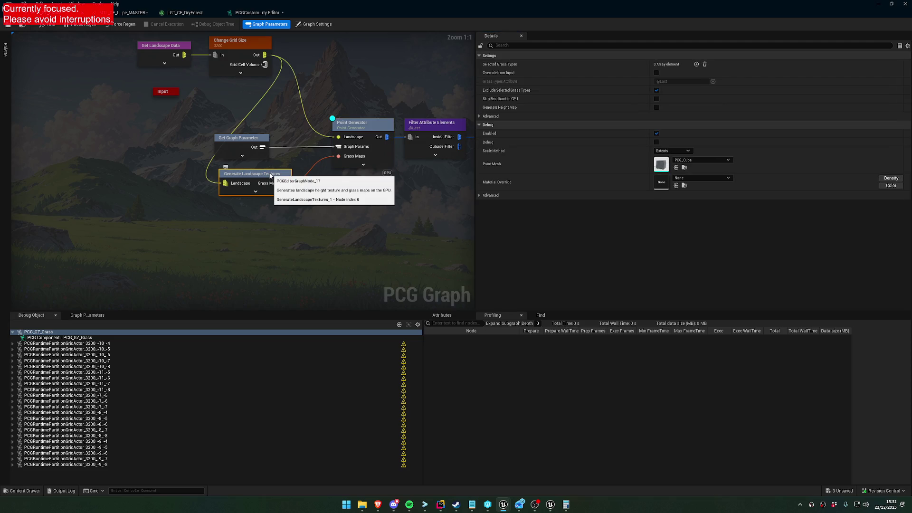
left_click(366, 127)
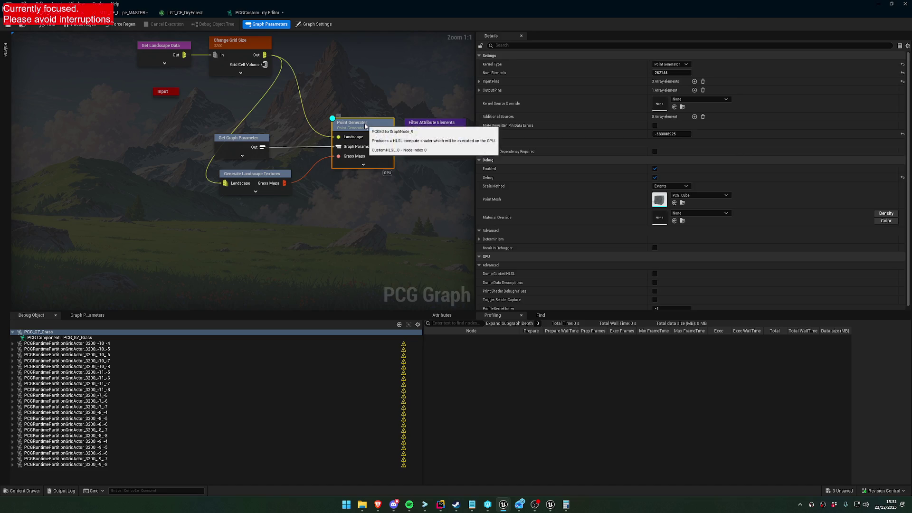
left_click(479, 81)
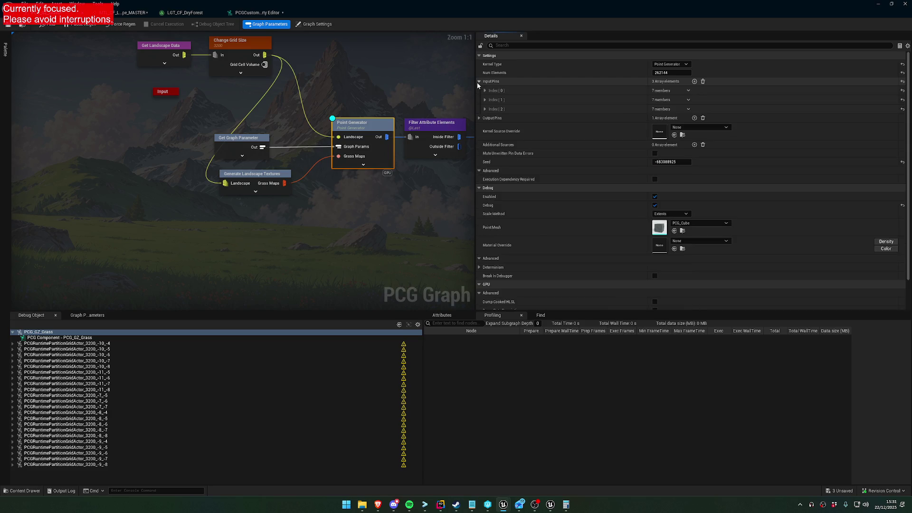
left_click(485, 109)
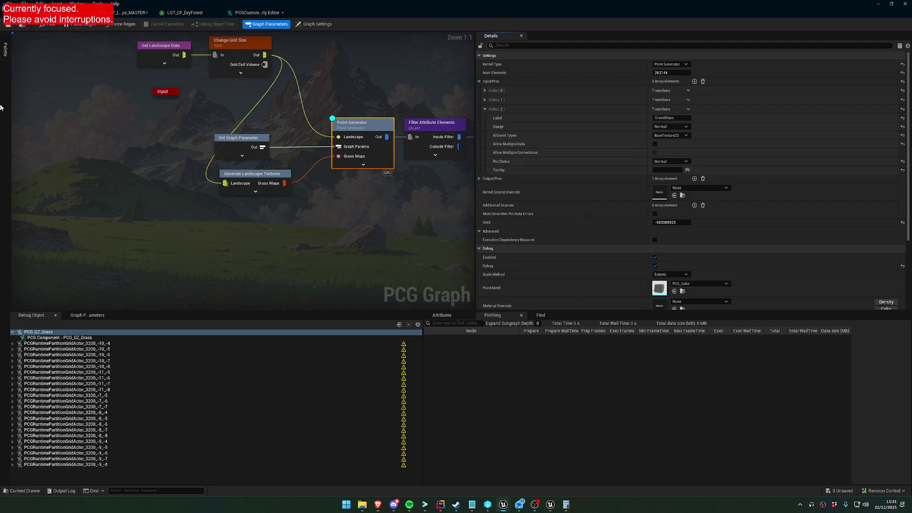
left_click(57, 3)
mouse_move(78, 4)
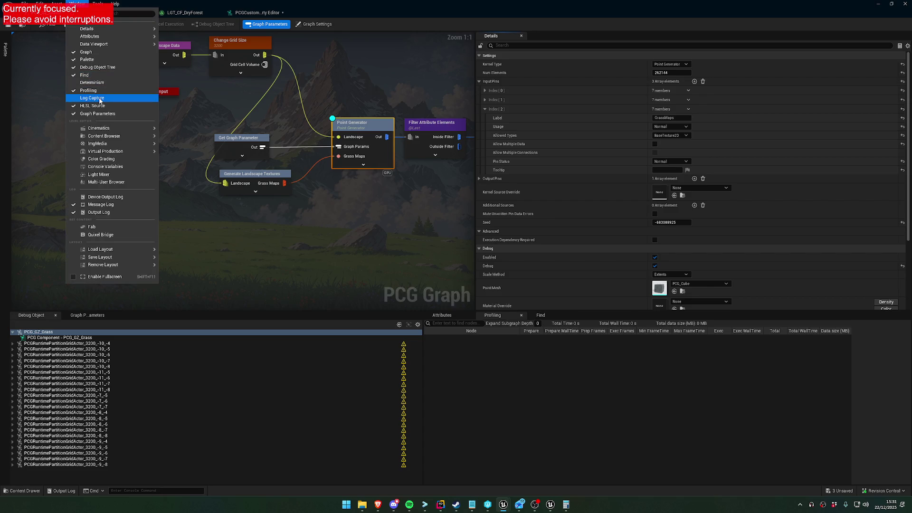
Dismiss the Window menu and widen the HLSL Source panel, shrinking the debug area.
mouse_move(103, 132)
mouse_move(109, 36)
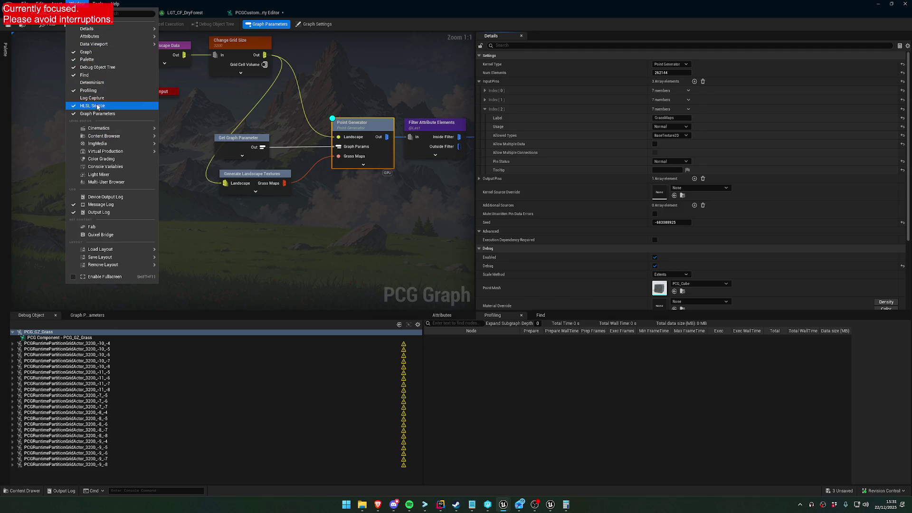
left_click(76, 109)
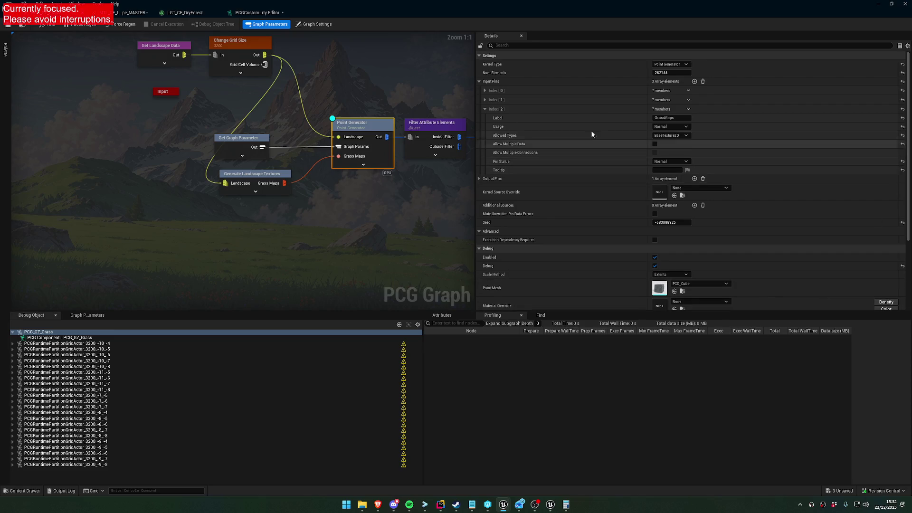
left_click_drag(1, 111, 310, 122)
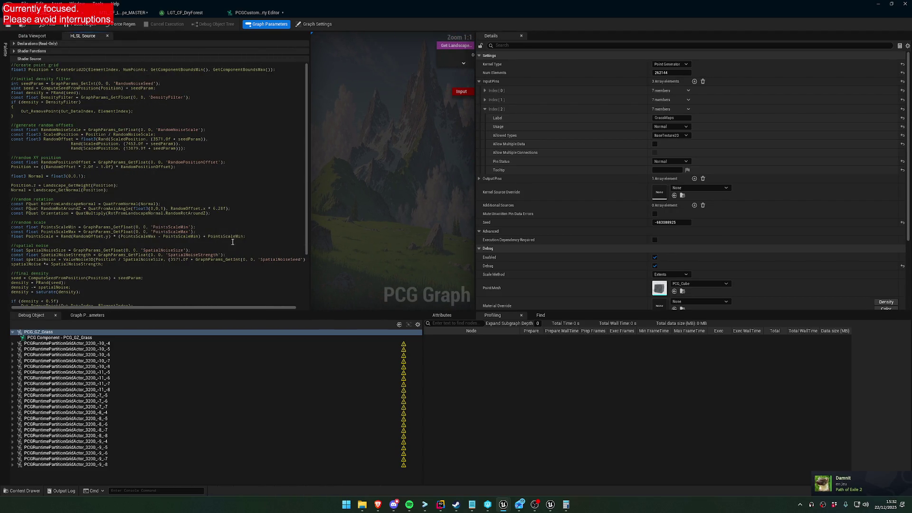
scroll(221, 230, "down", 5)
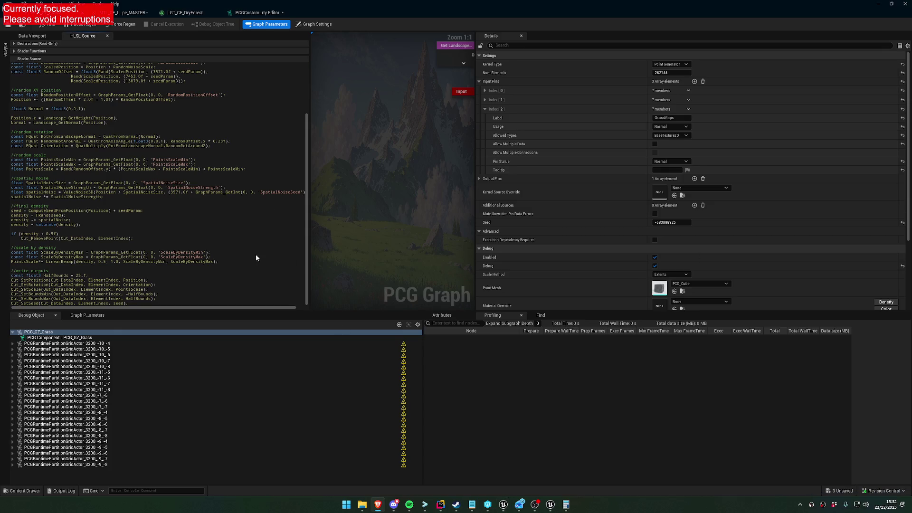
left_click_drag(398, 312, 387, 427)
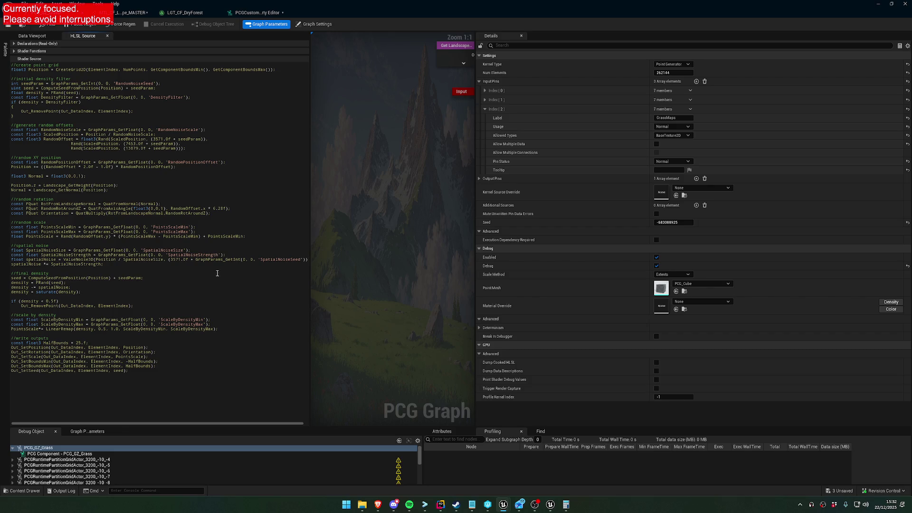
Paste the grass-map sampling code, copied from the browser, into the HLSL source.
left_click(145, 264)
key("alt+Tab")
left_click(148, 291)
key("ctrl+v")
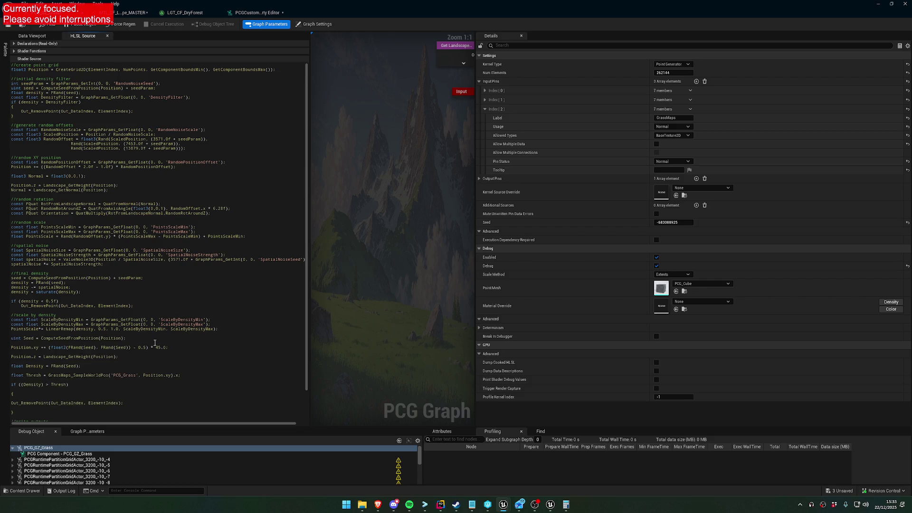
Indent Out_RemovePoint inside the if block and remove blank lines around the Thresh line.
scroll(156, 342, "down", 2)
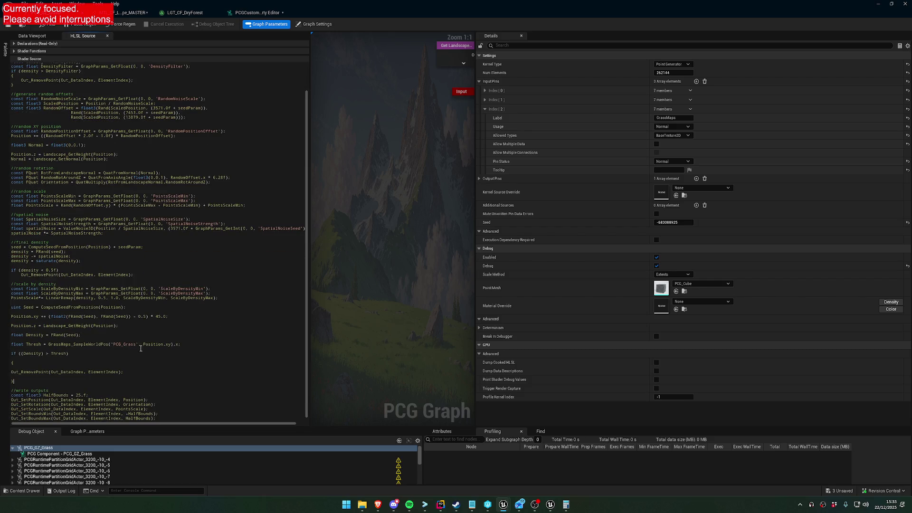
left_click(12, 372)
key("Tab")
key("BackSpace")
key("Up")
key("BackSpace")
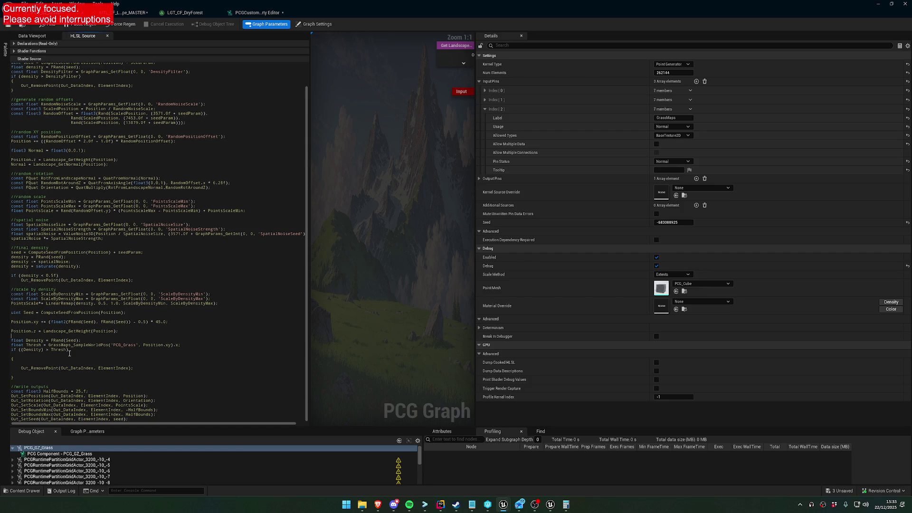
Remove the remaining blank lines between statements and inspect the PCG_Grass grass map name.
key("BackSpace")
key("Up")
key("BackSpace")
key("Up")
key("BackSpace")
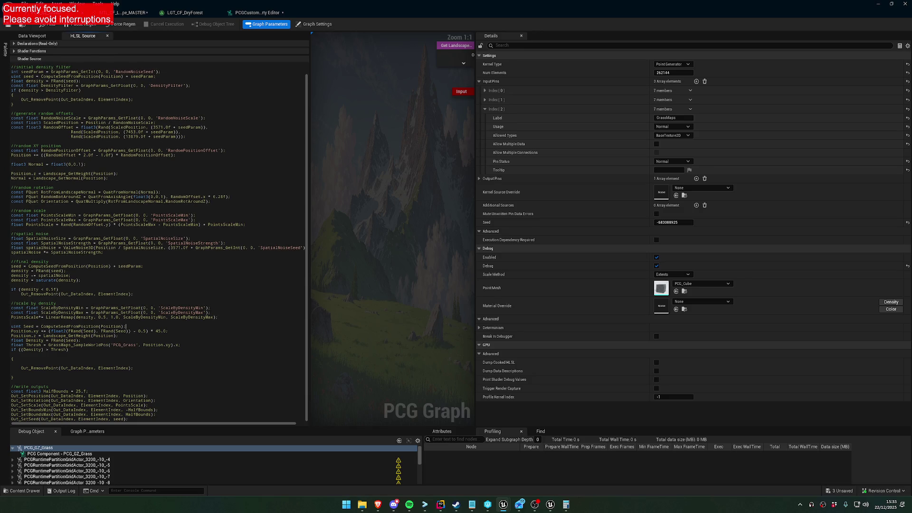
double_click(120, 345)
left_click(136, 347)
Read the grass type names in LGT_CF_DryForest and MTL_CF_Landscape_MASTER.
left_click(180, 13)
left_click(131, 16)
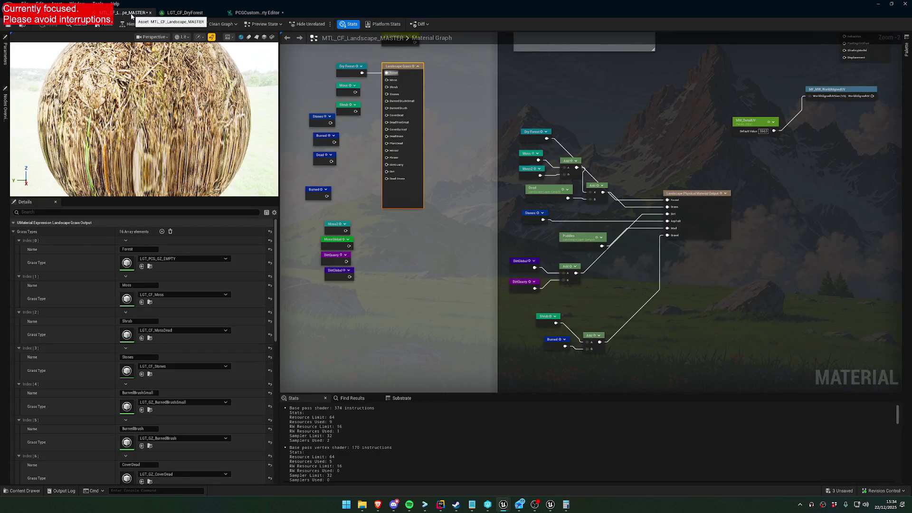
scroll(147, 355, "down", 10)
scroll(147, 354, "up", 10)
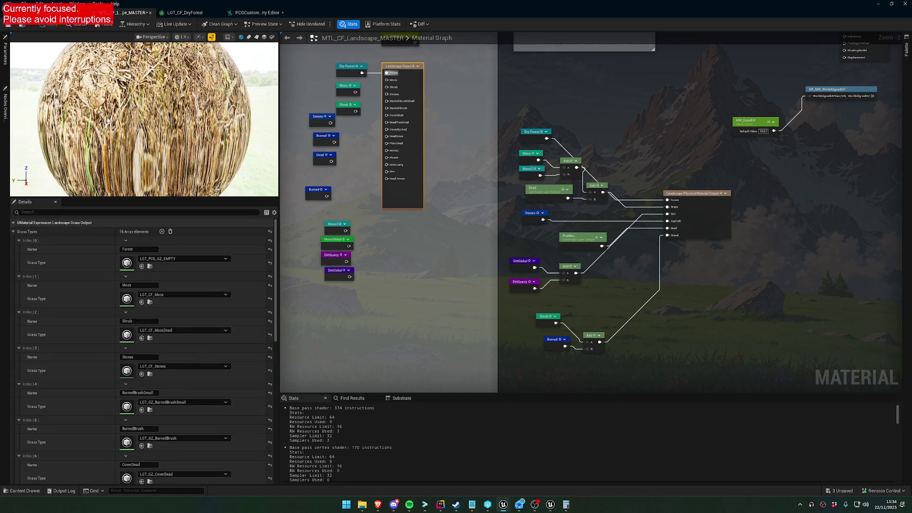
Undock the PCG_GZ_Grass graph editor as a floating window over the level editor.
key("ctrl+Tab")
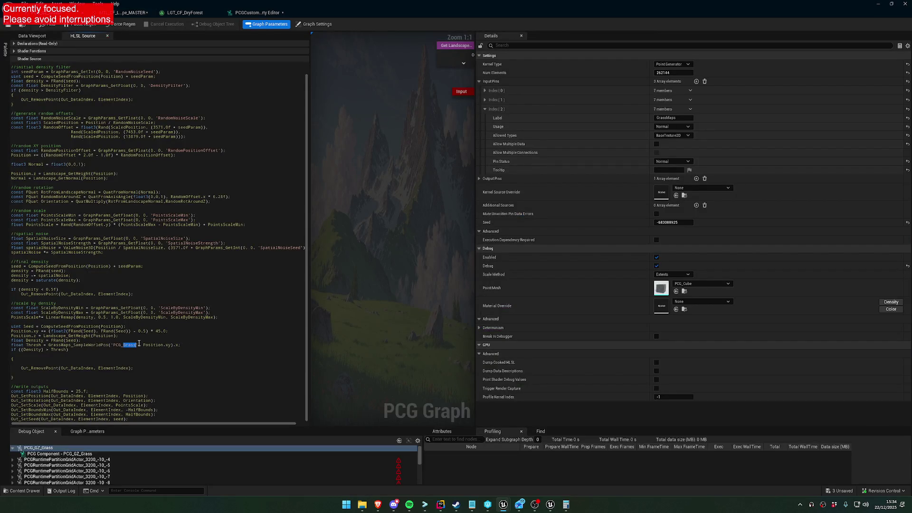
key("ctrl+Tab")
left_click_drag(376, 21, 533, 103)
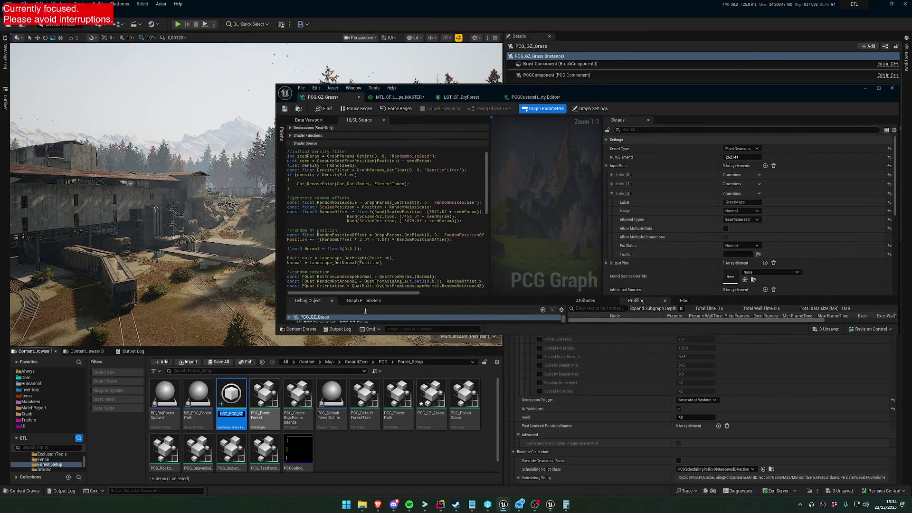
Maximize the PCG window and replace PCG_Grass with LGT_PCG_GZ_EMPTY in the sampling line.
double_click(587, 87)
key("ctrl+shift+Left")
type("LGT_PCG_GZ_EMPTY")
left_click(224, 346)
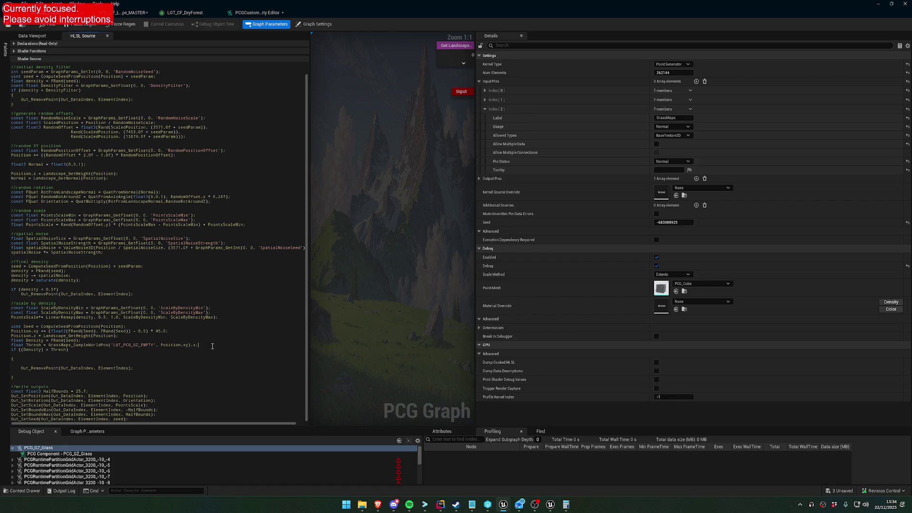
Save the PCG_GZ_Grass graph, checking the asset out.
key("ctrl+s")
left_click(326, 189)
left_click(469, 332)
key("Home")
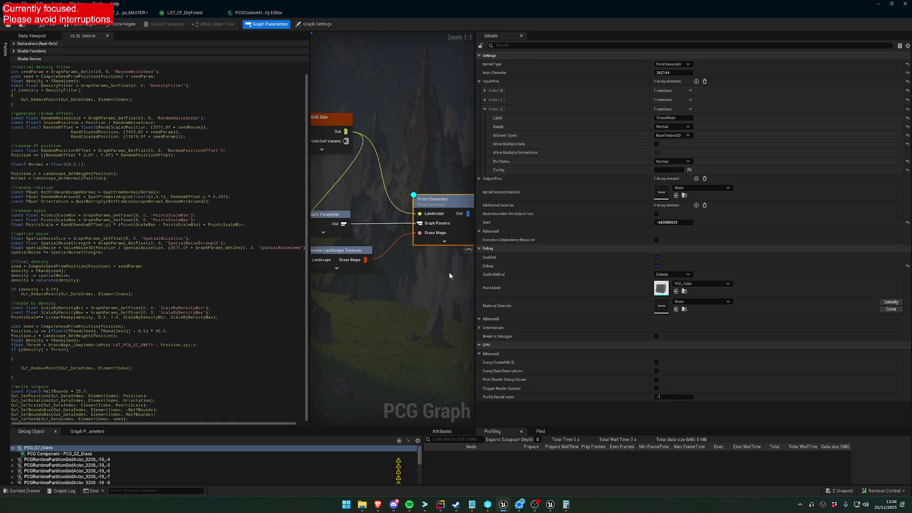
Add LGT_PCG_GZ_EMPTY to Generate Landscape Textures' Selected Grass Types.
left_click_drag(475, 274, 620, 275)
key("Home")
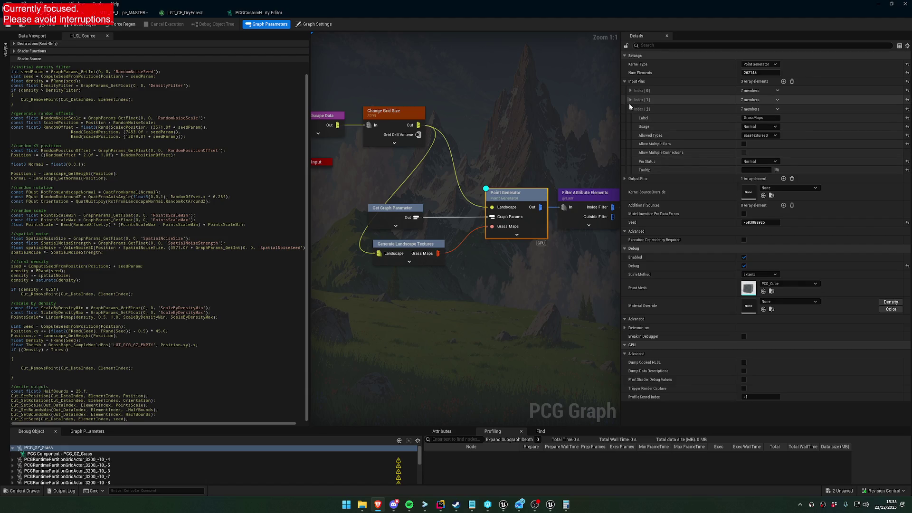
left_click(407, 244)
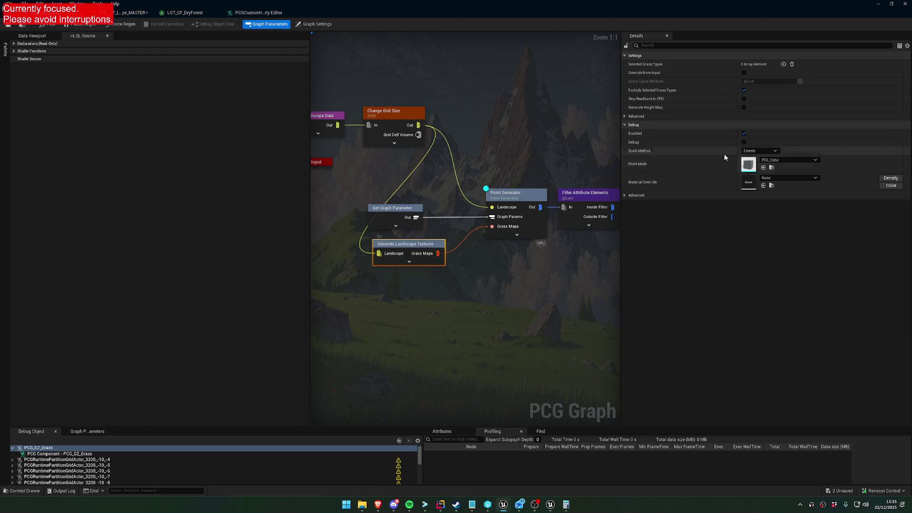
left_click(783, 64)
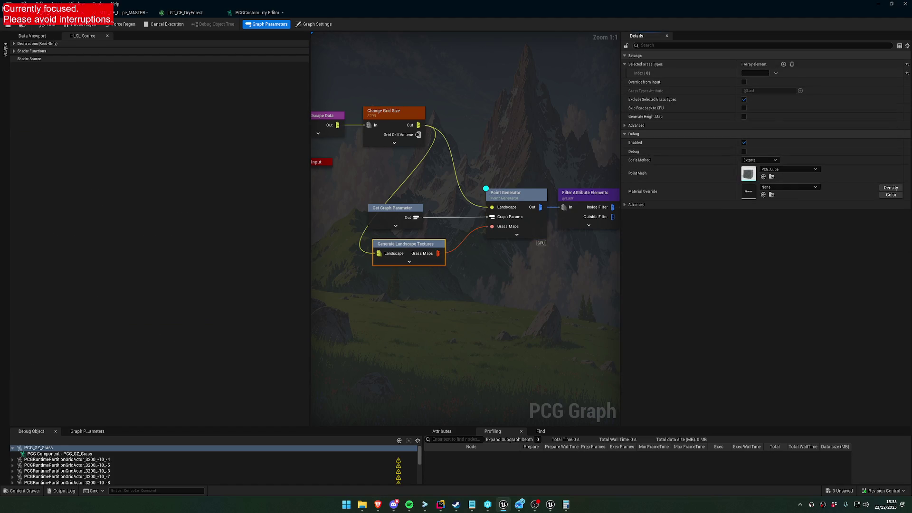
left_click(742, 73)
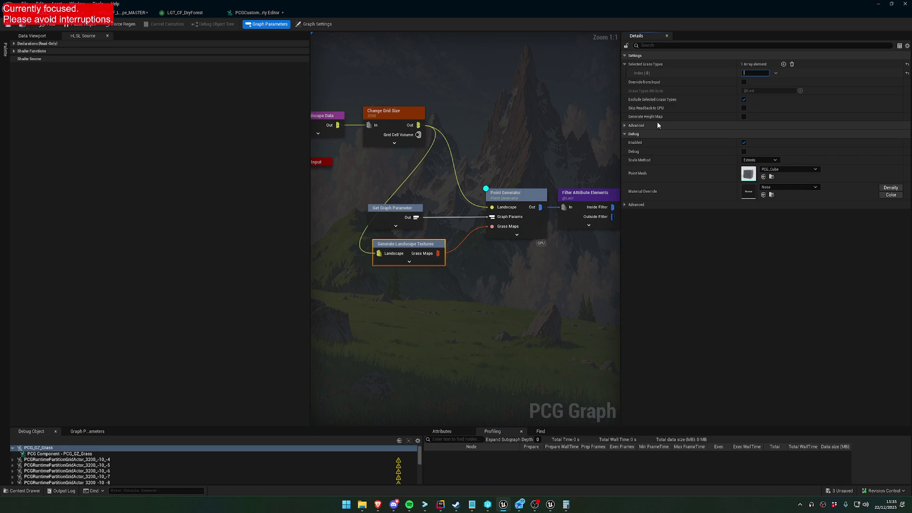
type("LGT_PCG_GZ_EMPTY")
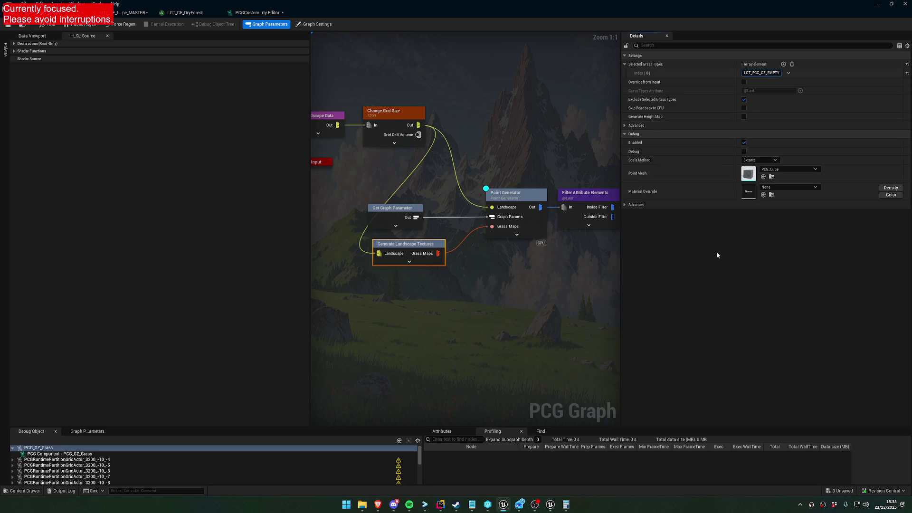
key("Return")
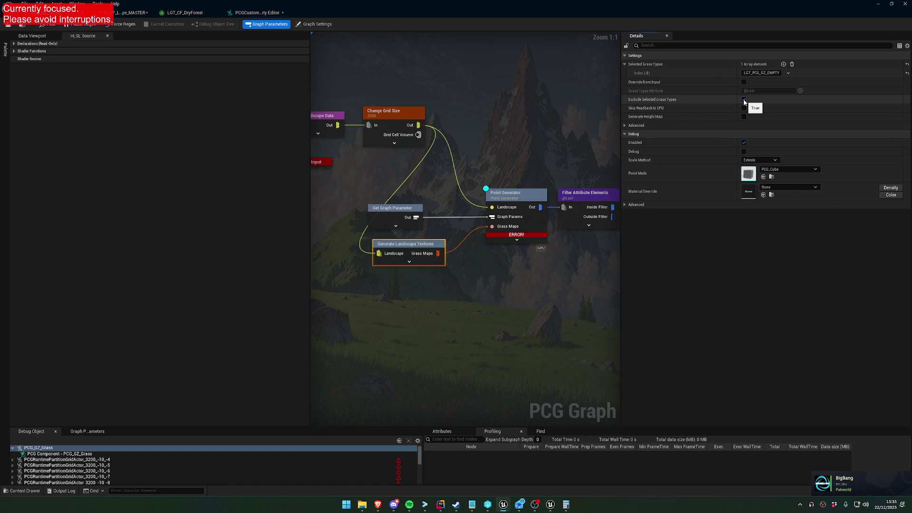
Untick Exclude Selected Grass Types, save the graph, and move the editor off the level view.
left_click(744, 100)
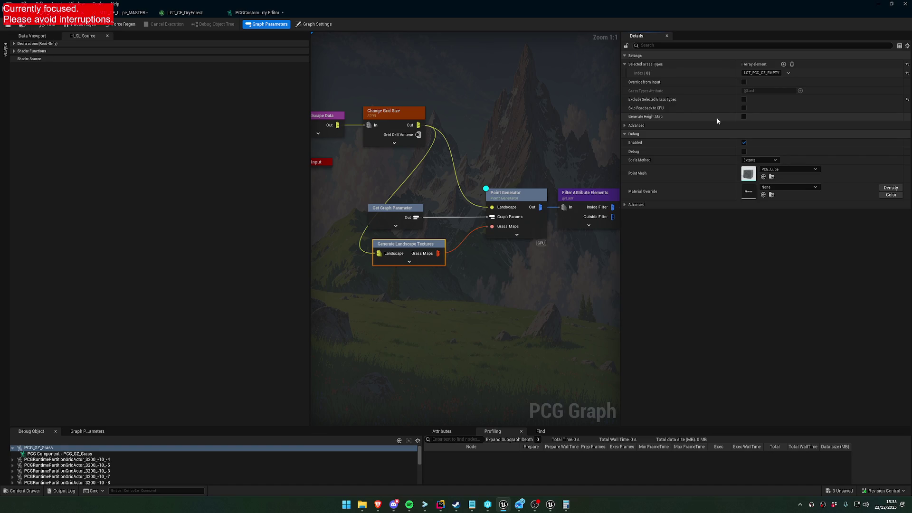
left_click(8, 24)
mouse_move(367, 11)
left_mouse_down()
mouse_move(432, 232)
mouse_move(406, 343)
left_mouse_up()
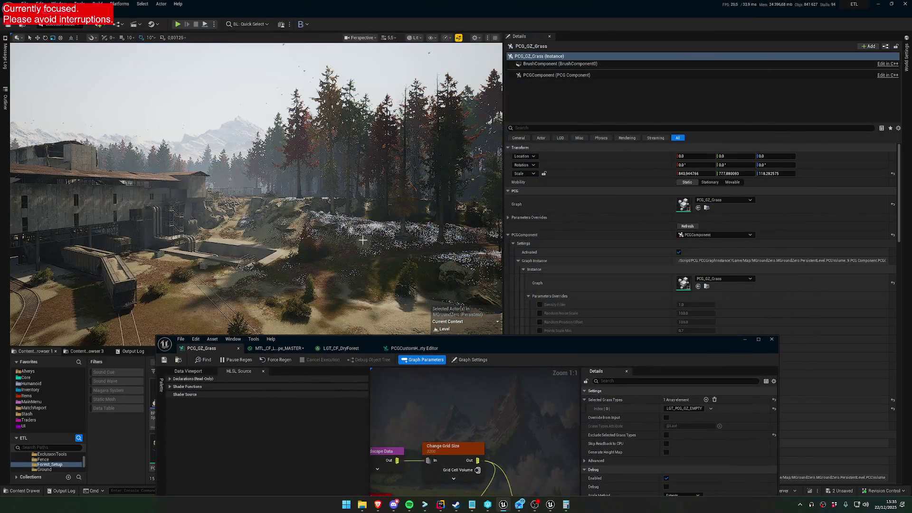
Fly into the forest and turn off the Point Generator's debug display.
mouse_move(257, 190)
left_mouse_down()
mouse_move(190, 52)
mouse_move(237, 81)
mouse_move(257, 128)
mouse_move(261, 81)
mouse_move(261, 119)
left_mouse_up()
left_click_drag(474, 344, 397, 232)
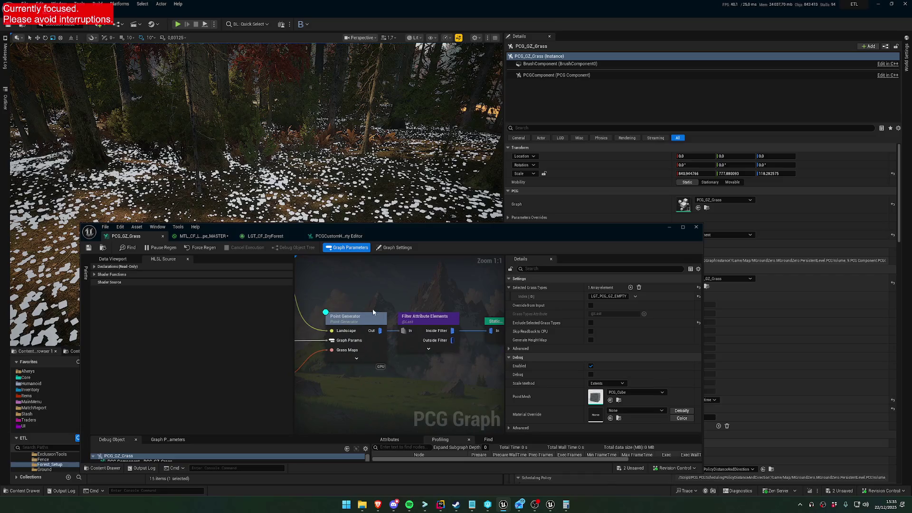
left_click(364, 320)
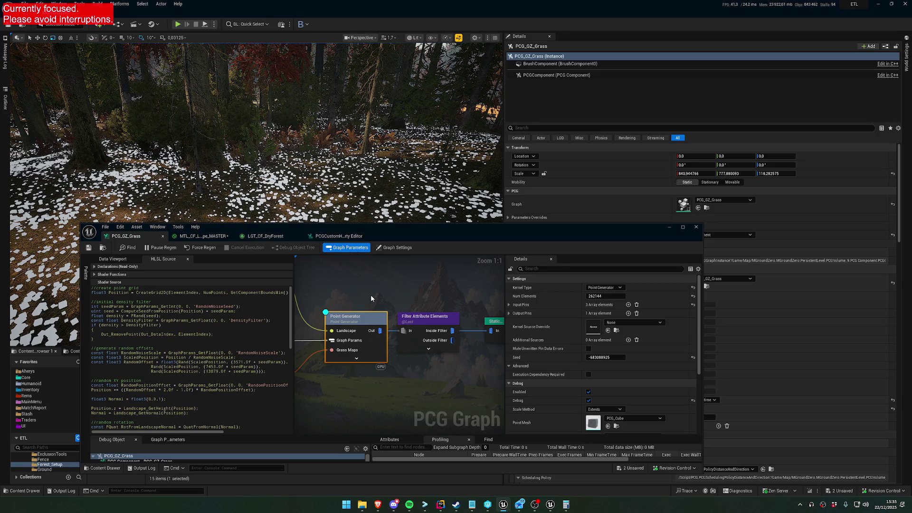
key("d")
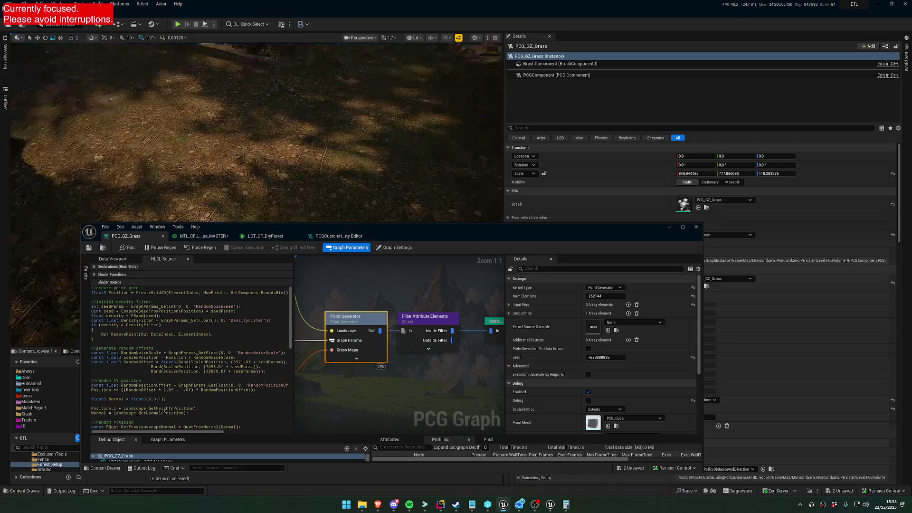
View the tree trunks and select the Filter Attribute Elements node.
left_click_drag(418, 163, 424, 167)
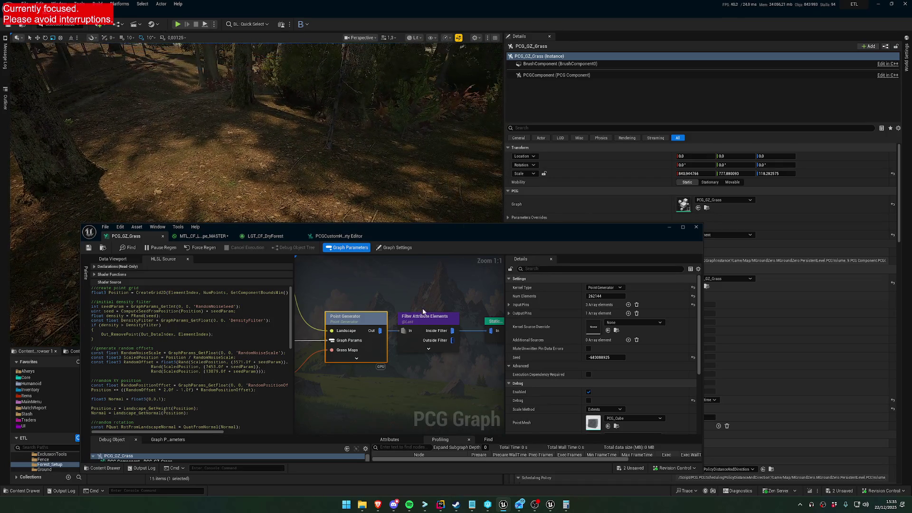
left_click(431, 317)
mouse_move(477, 300)
left_mouse_down()
mouse_move(397, 300)
mouse_move(424, 301)
left_mouse_up()
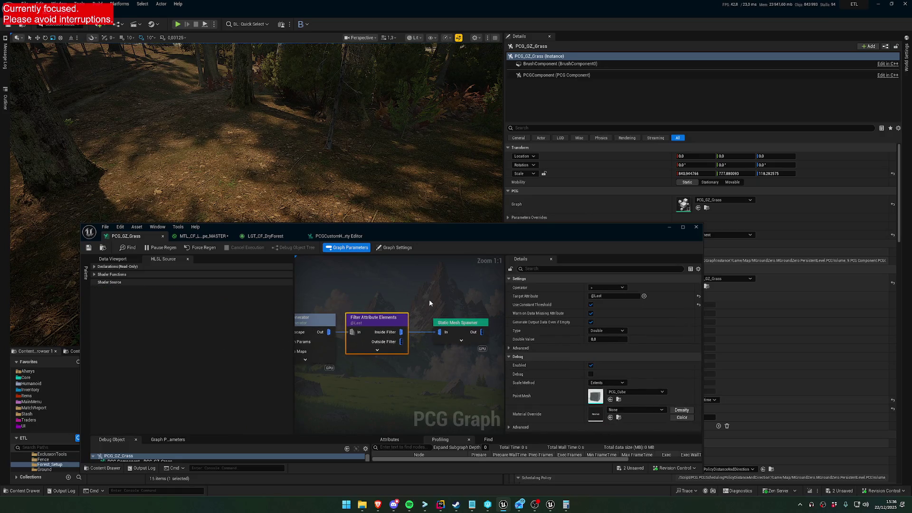
Connect Point Generator straight into the Static Mesh Spawner and delete the Filter Attribute Elements node.
left_click_drag(348, 331, 328, 332)
left_click_drag(392, 319, 392, 375)
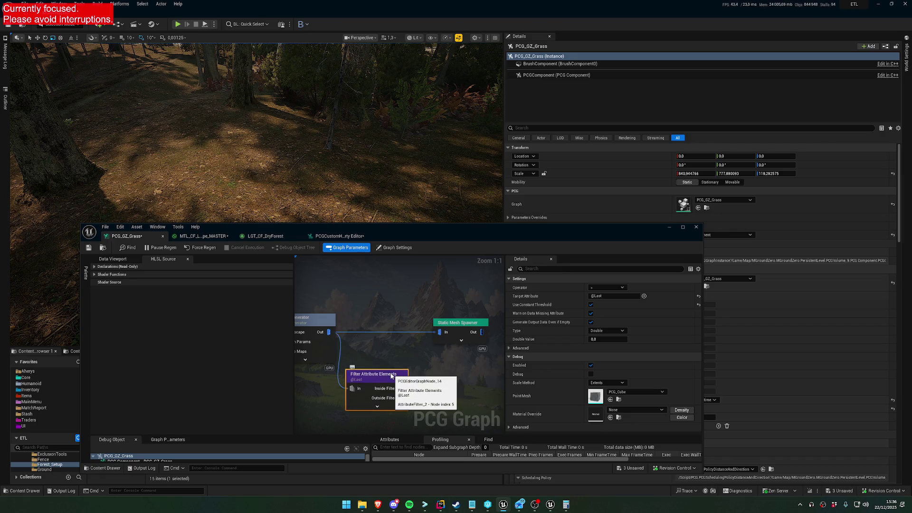
key("Delete")
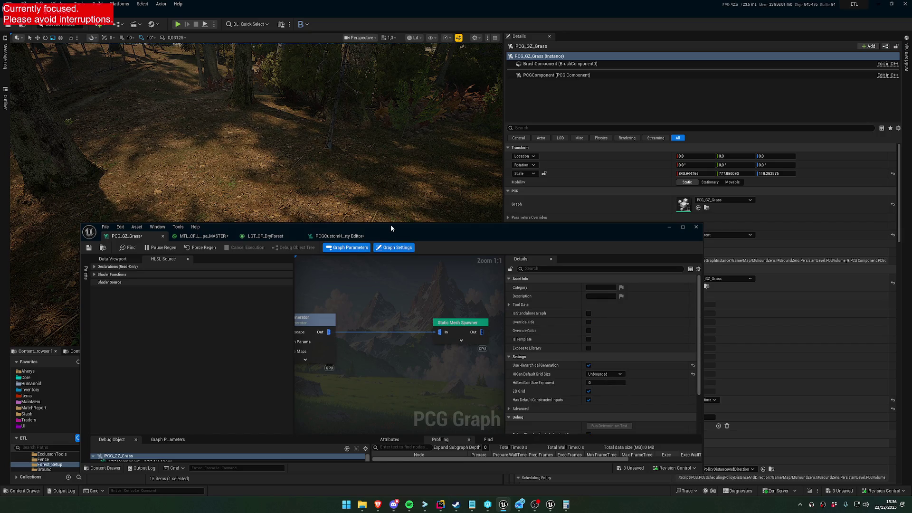
left_click(320, 326)
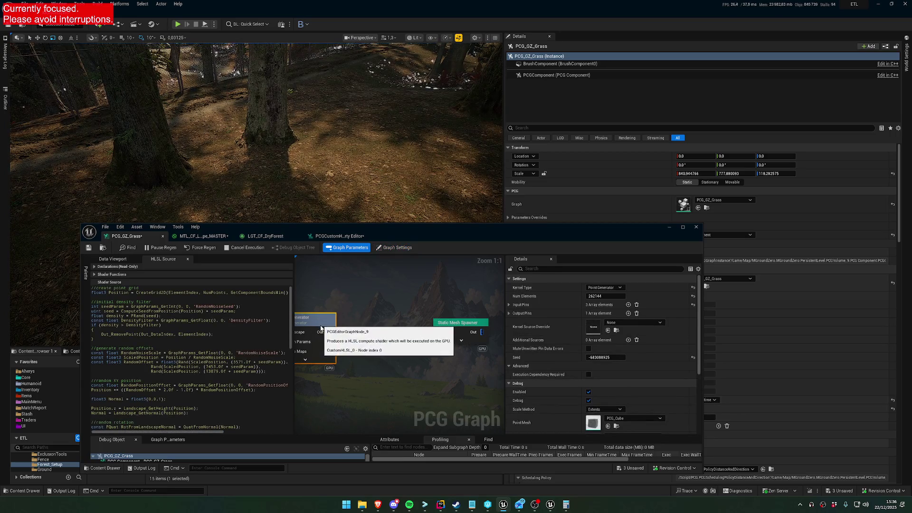
left_click(459, 337)
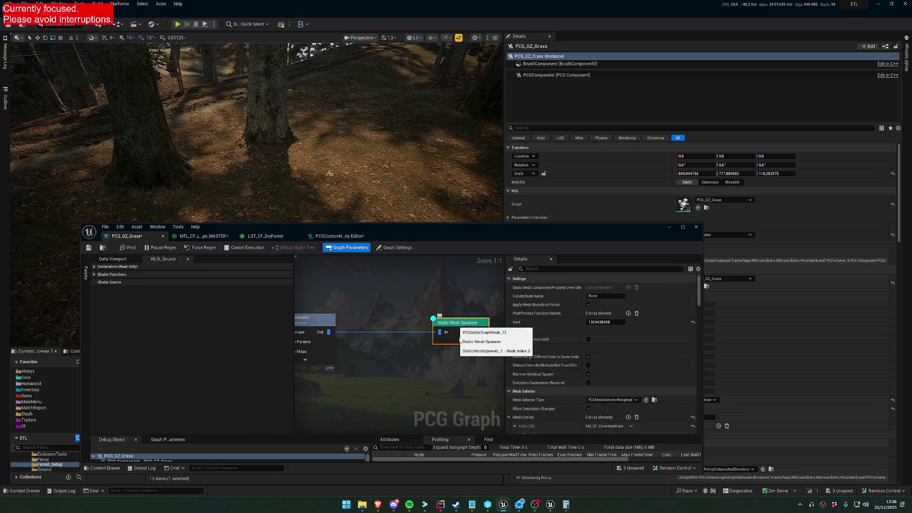
Tilt and zoom the level camera over the forest floor to check for points, then reselect Point Generator.
scroll(412, 153, "down", 2)
scroll(411, 153, "down", 1)
left_click_drag(411, 153, 414, 199)
scroll(535, 317, "down", 5)
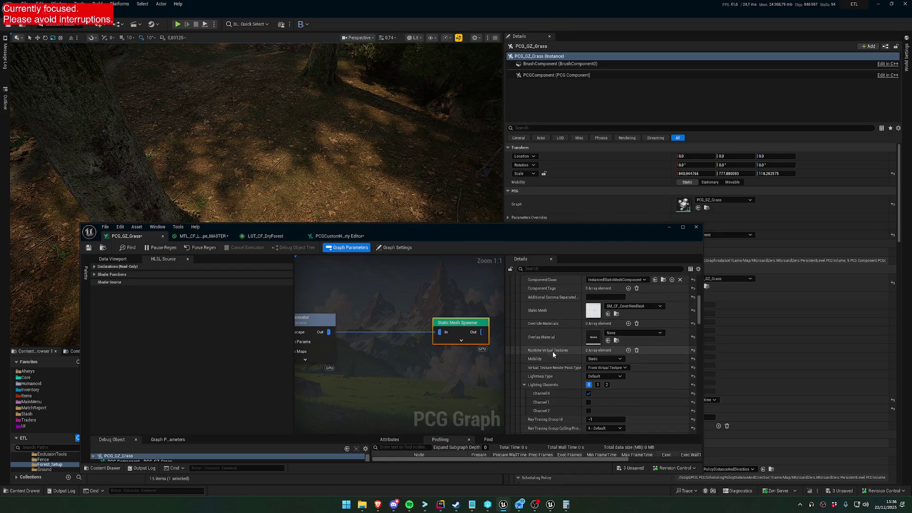
scroll(553, 356, "down", 2)
scroll(352, 168, "down", 1)
mouse_move(351, 169)
left_mouse_down()
mouse_move(351, 142)
mouse_move(356, 221)
mouse_move(356, 209)
left_mouse_up()
scroll(352, 157, "down", 2)
left_click_drag(339, 275, 446, 287)
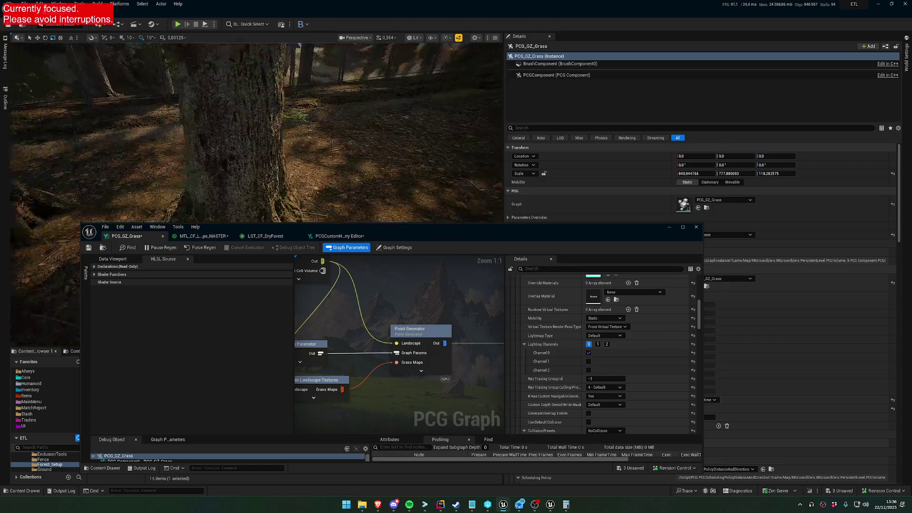
left_click_drag(356, 209, 361, 190)
scroll(361, 190, "up", 2)
left_click(424, 331)
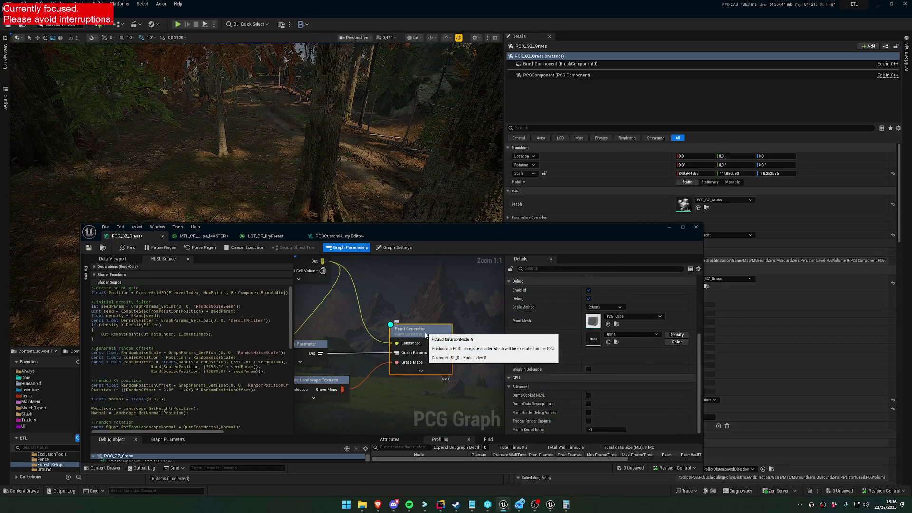
Select the Static Mesh Spawner node and turn on its debug display.
left_click_drag(461, 312, 404, 333)
left_click(401, 329)
key("d")
Move the level camera in on the spawned debug squares, then pull back to a wider forest view.
left_click_drag(414, 149, 414, 123)
scroll(413, 123, "down", 2)
scroll(257, 133, "up", 1)
left_click_drag(257, 142, 257, 123)
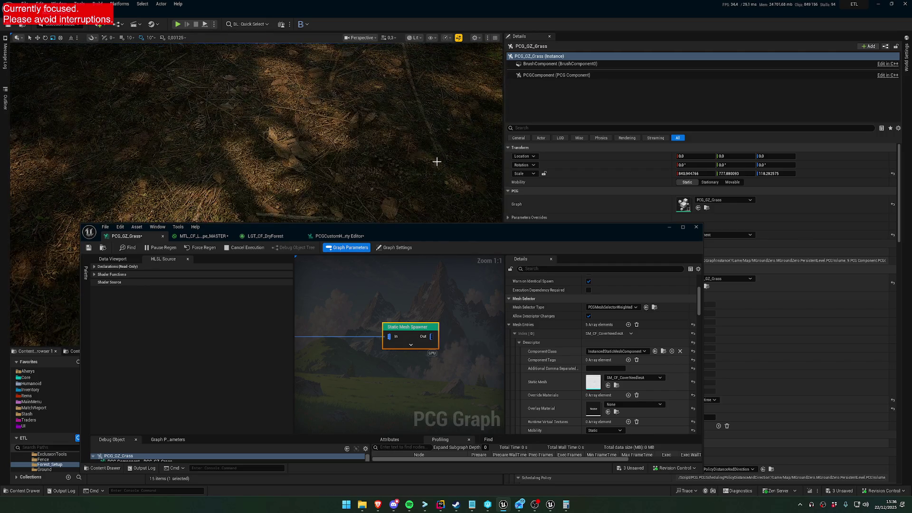
scroll(257, 133, "down", 2)
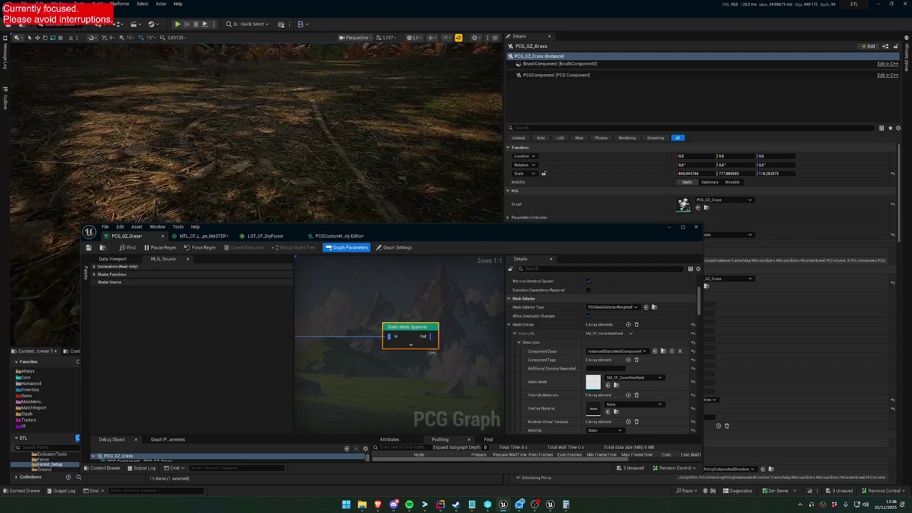
scroll(257, 133, "up", 1)
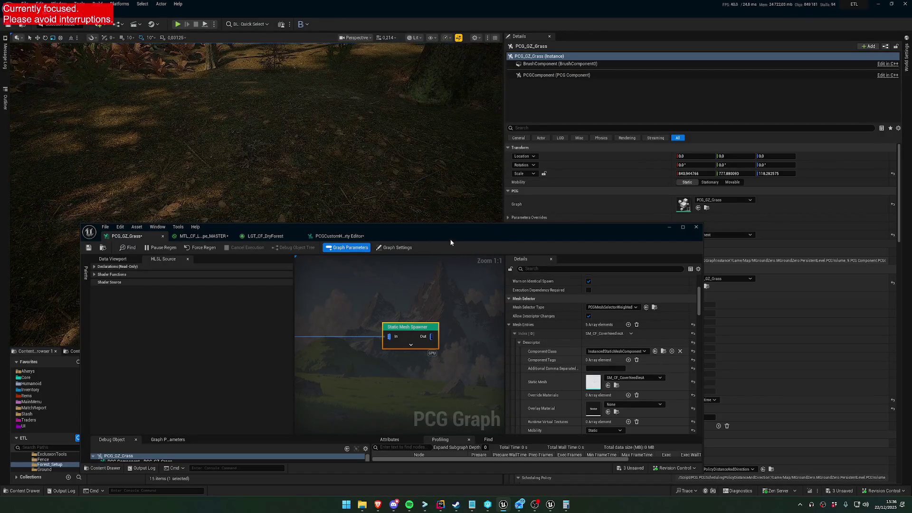
left_click_drag(428, 227, 394, 316)
scroll(256, 133, "down", 1)
key("w")
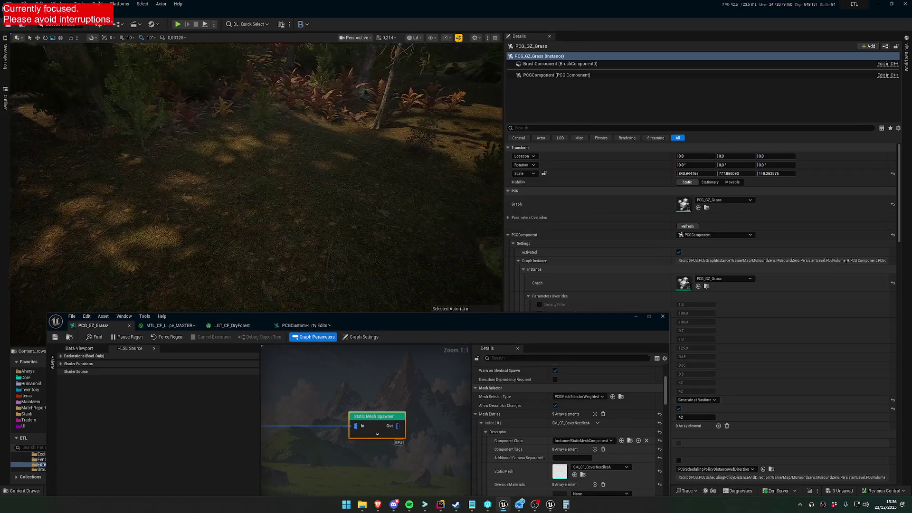
scroll(256, 175, "up", 4)
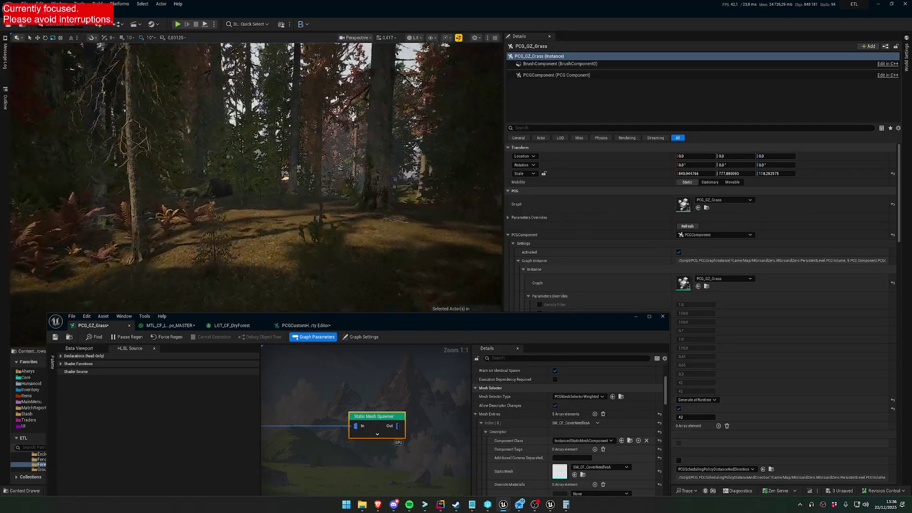
scroll(256, 175, "up", 3)
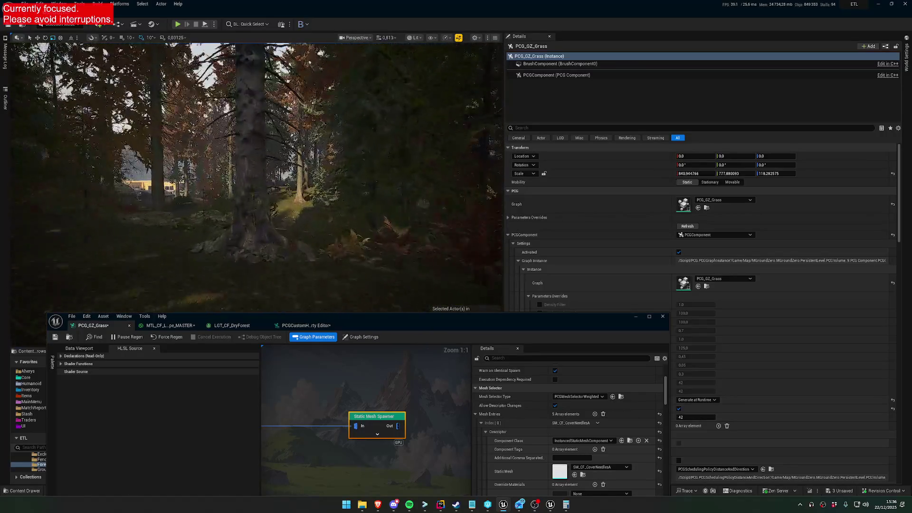
scroll(257, 176, "down", 2)
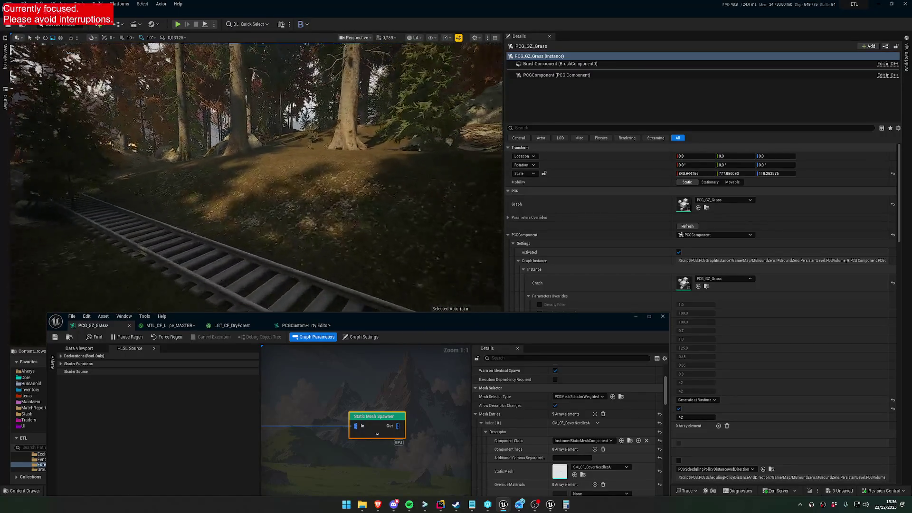
scroll(256, 176, "up", 2)
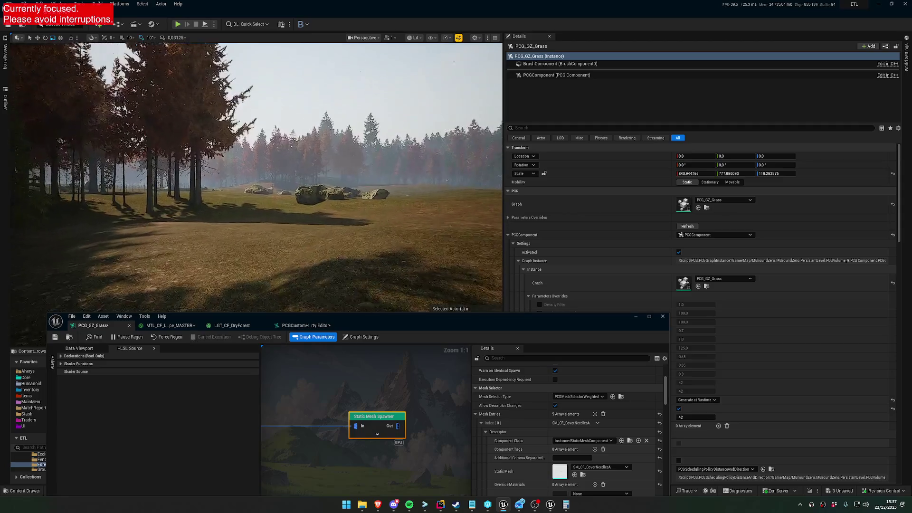
mouse_move(405, 228)
left_mouse_down()
mouse_move(405, 195)
mouse_move(427, 195)
mouse_move(393, 271)
left_mouse_up()
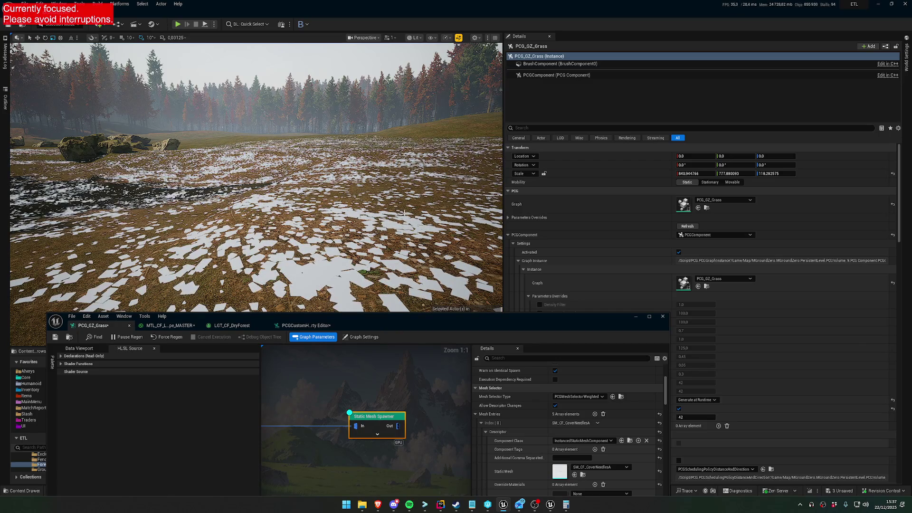
Scroll the Static Mesh Spawner's Details to review its Static Mesh, Mobility and Component Tags rows.
scroll(527, 428, "down", 5)
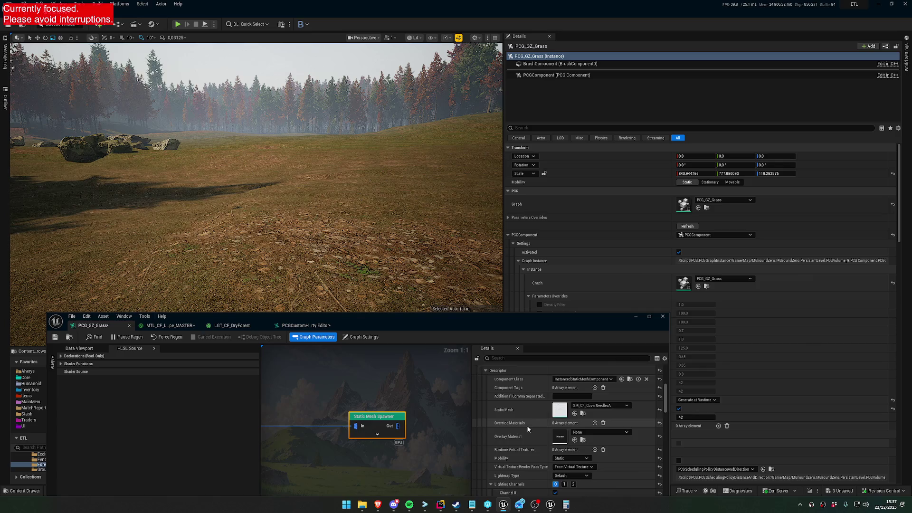
scroll(527, 423, "down", 10)
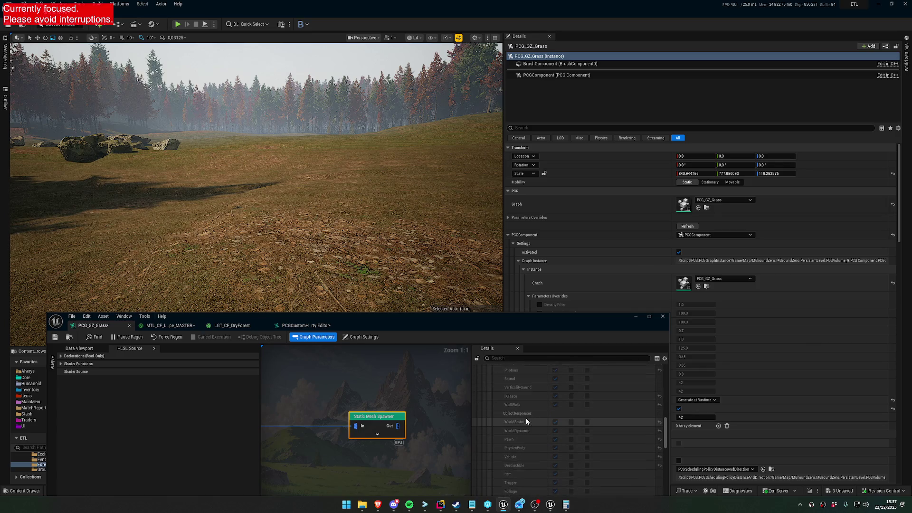
scroll(525, 412, "down", 10)
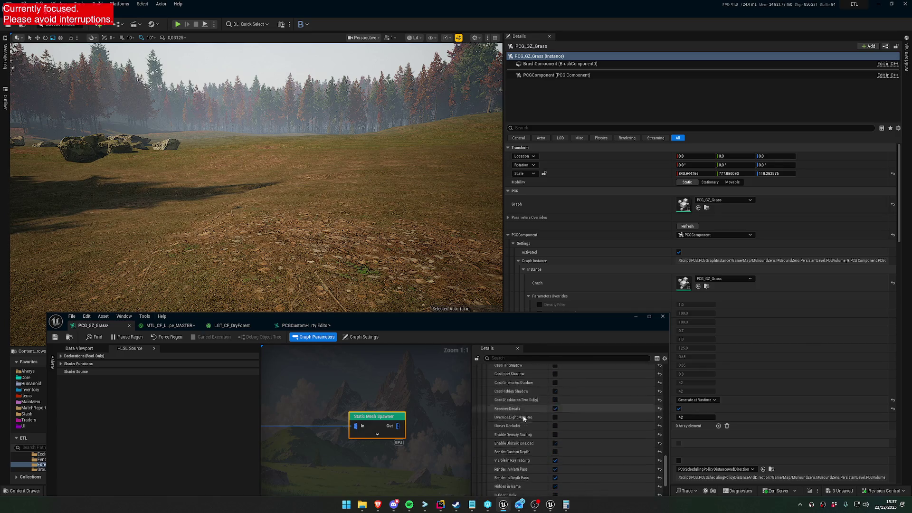
scroll(522, 415, "down", 10)
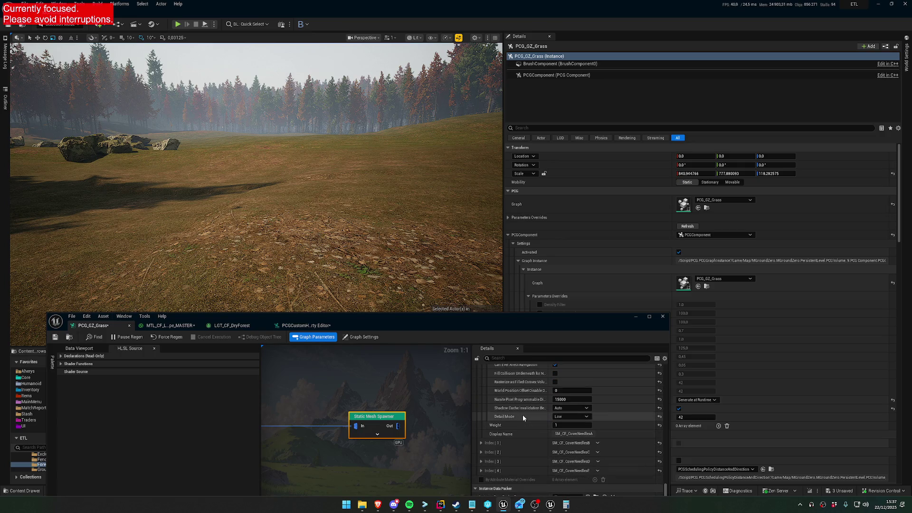
scroll(517, 432, "up", 2)
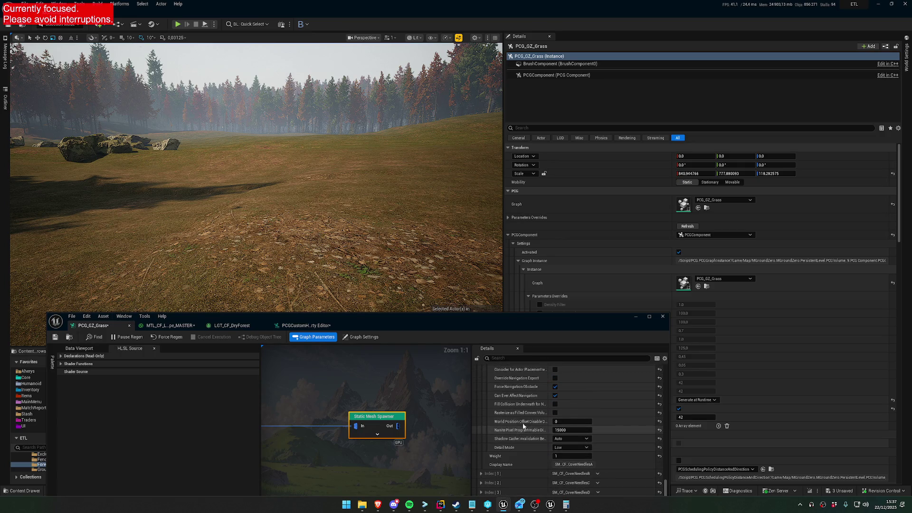
scroll(520, 428, "up", 10)
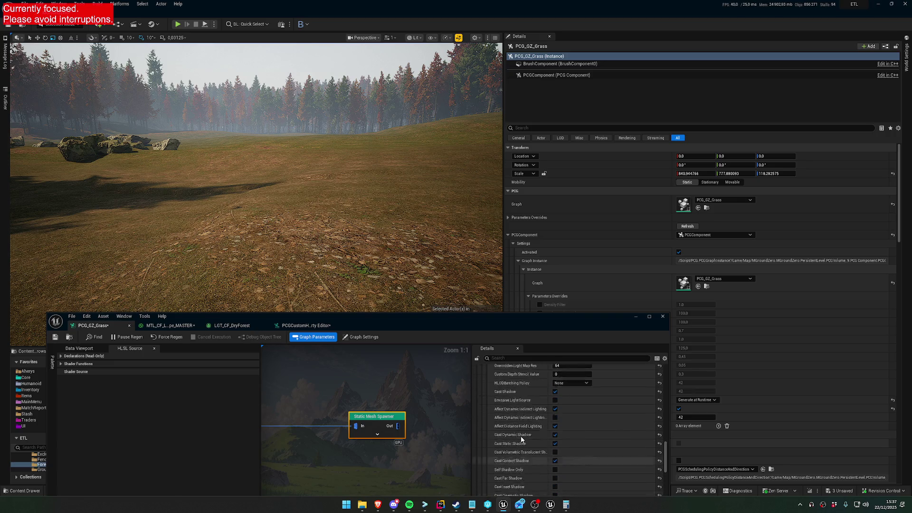
scroll(522, 439, "up", 1)
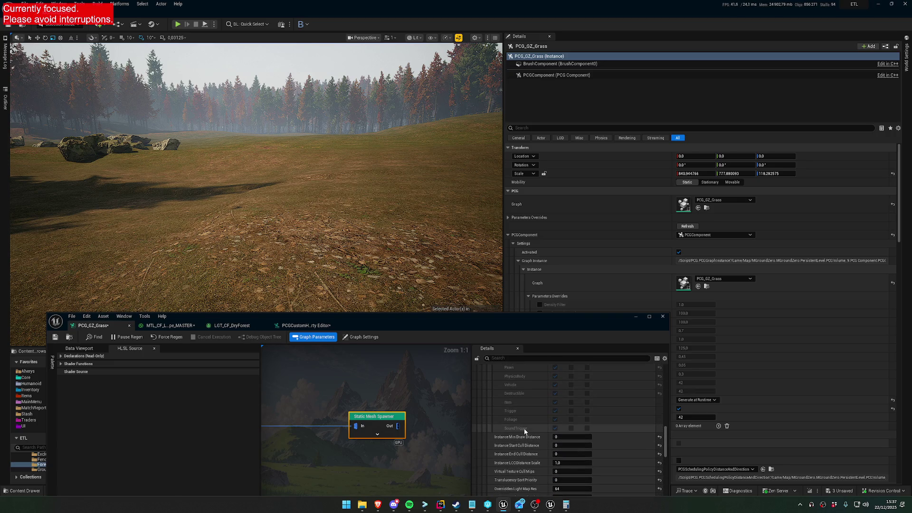
scroll(538, 455, "up", 10)
scroll(539, 453, "up", 10)
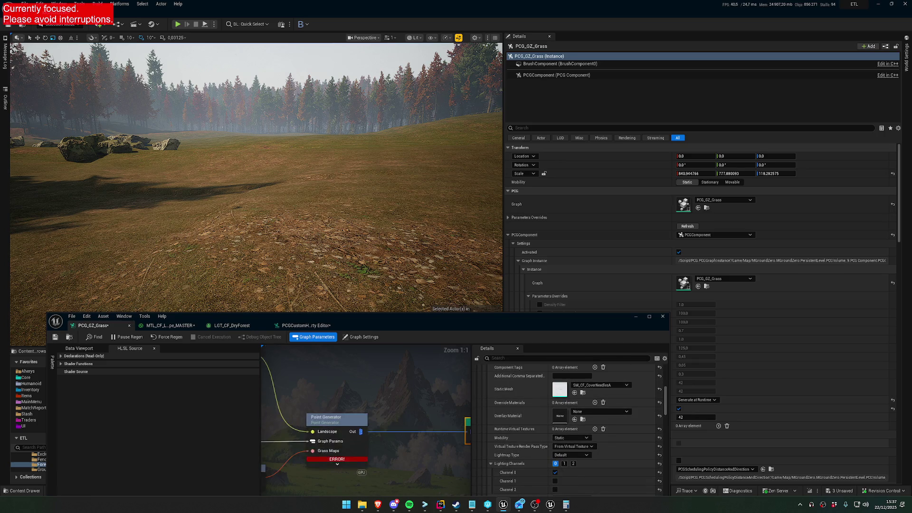
Raise the graph editor and expand Generate Landscape Textures' Selected Grass Types list.
left_click(402, 414)
left_click_drag(449, 314, 485, 198)
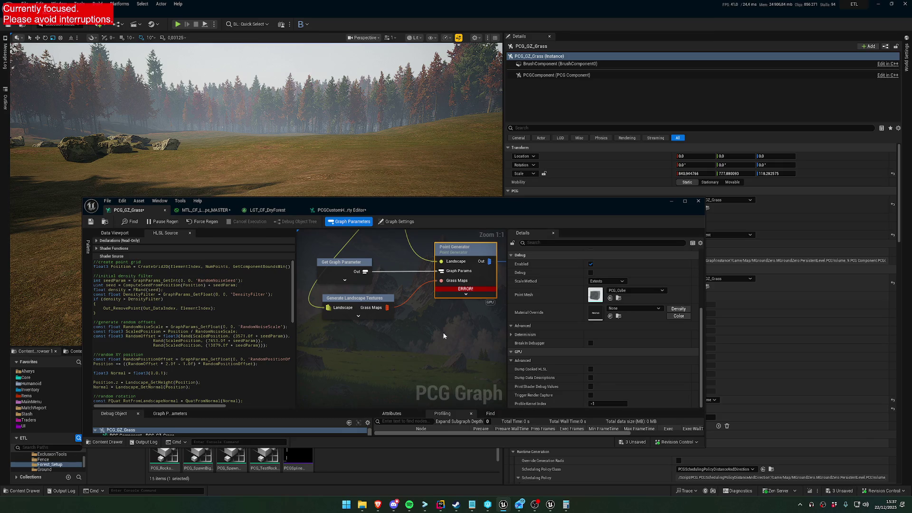
scroll(577, 347, "up", 5)
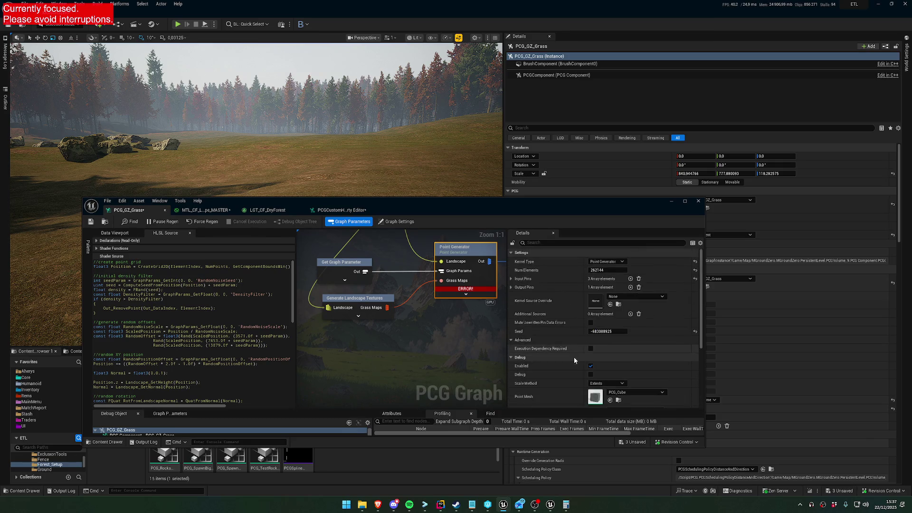
left_click(383, 298)
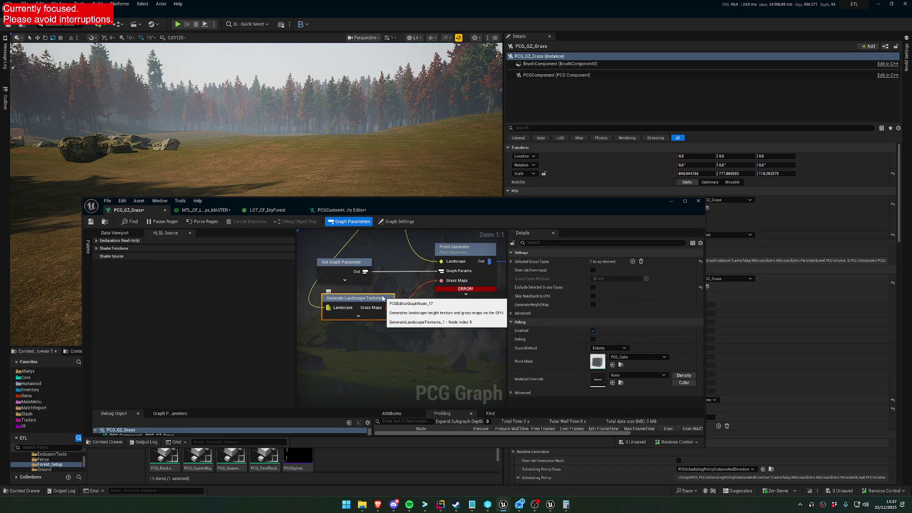
left_click(512, 261)
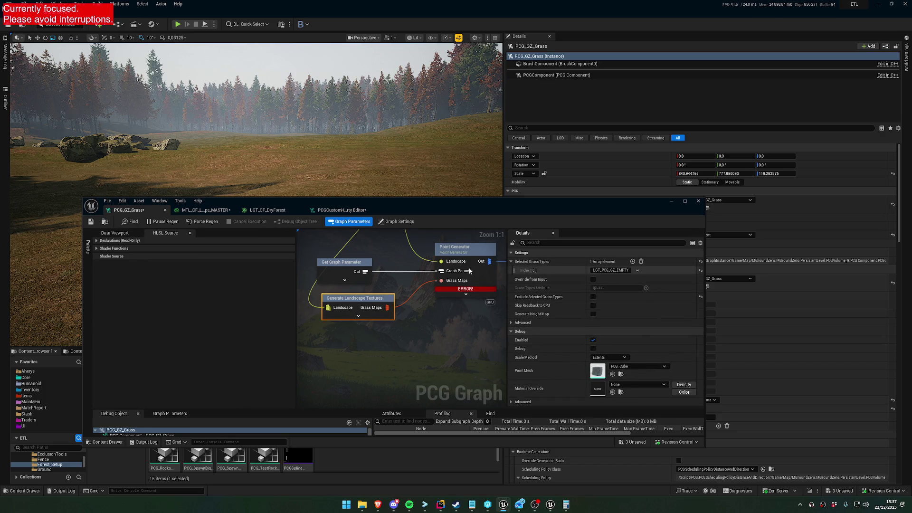
Inspect Point Generator's Input Pins, opening the GrassMaps pin, and scroll its HLSL source to the ERROR.
left_click(453, 252)
left_click(511, 279)
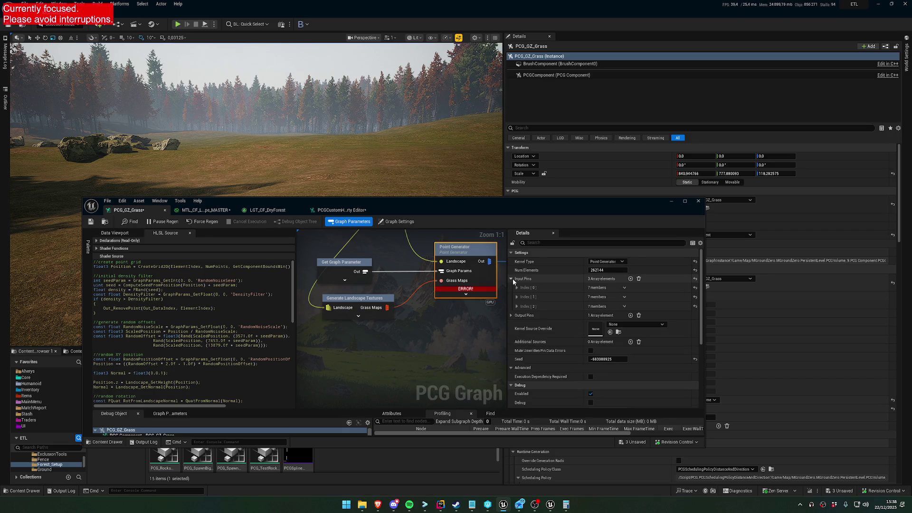
left_click(516, 288)
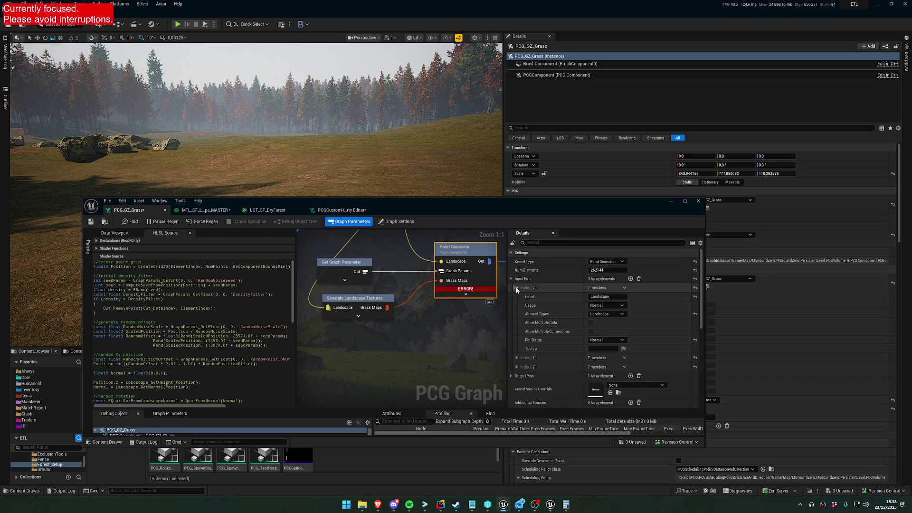
left_click(516, 288)
left_click(517, 306)
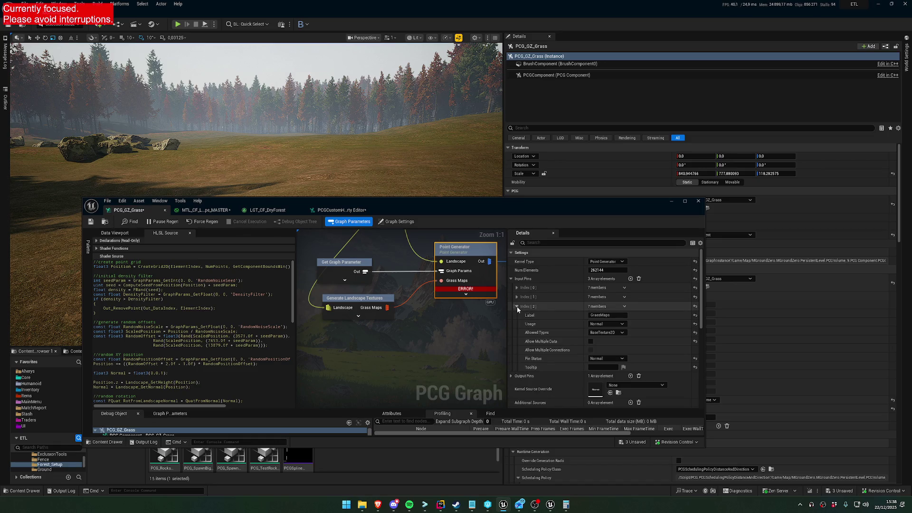
scroll(239, 360, "down", 10)
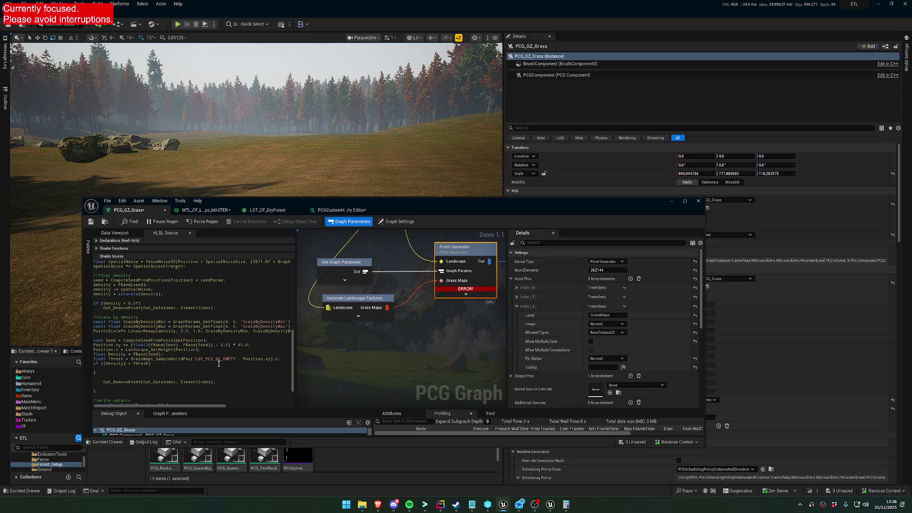
mouse_move(455, 290)
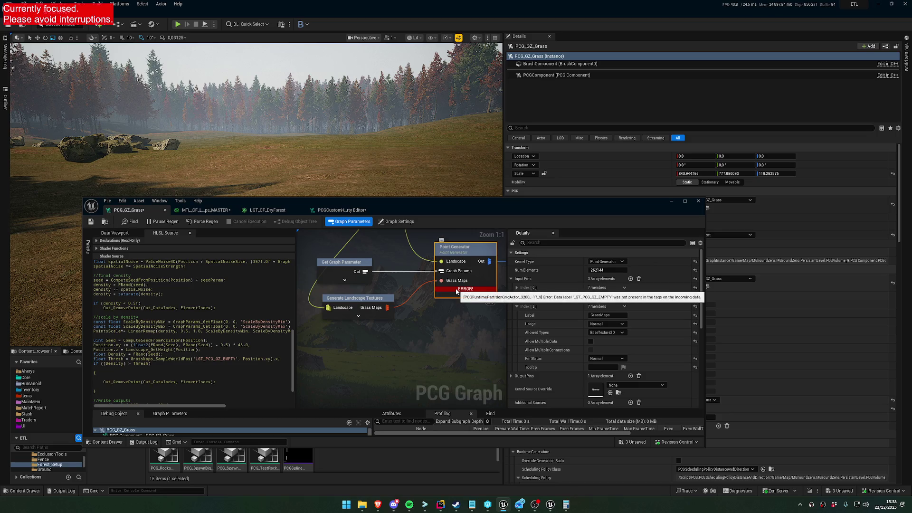
Set Generate Landscape Textures' first Selected Grass Type to 'Forest' and save the graph.
left_click(360, 302)
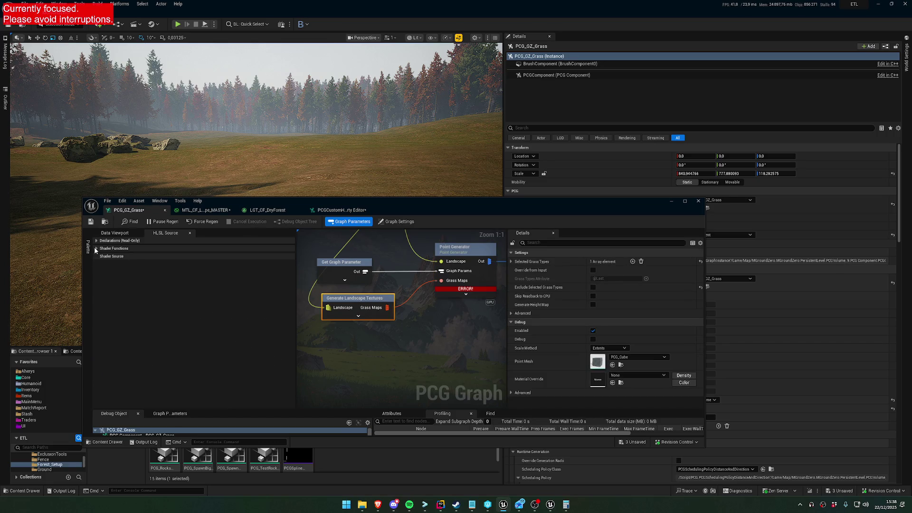
left_click(512, 262)
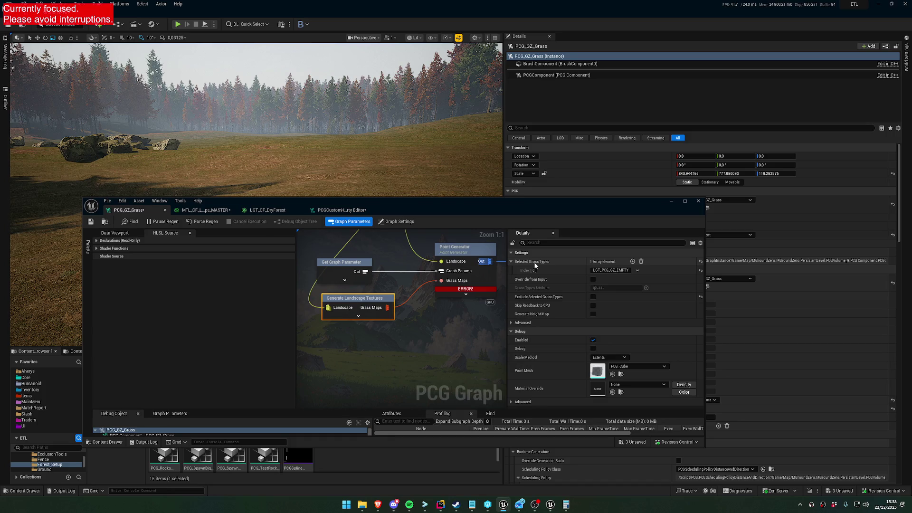
left_click(617, 270)
type("Fo")
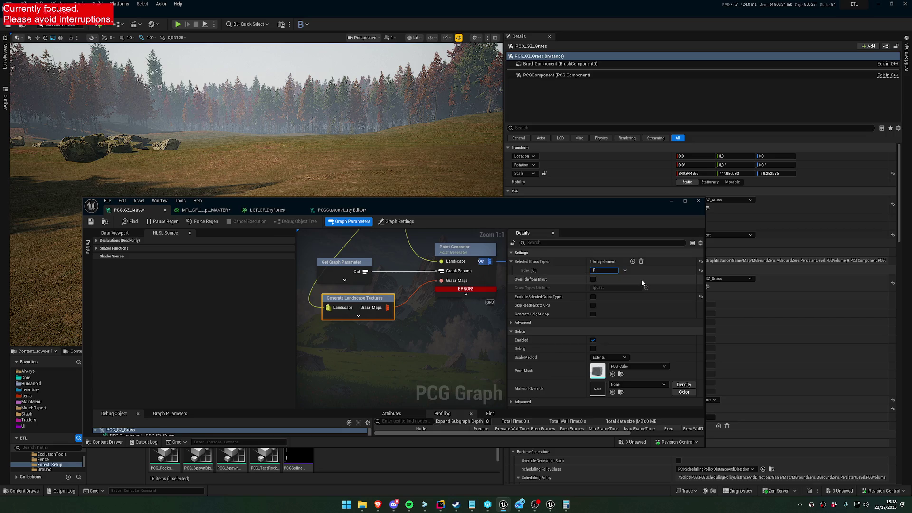
type("rest")
key("Return")
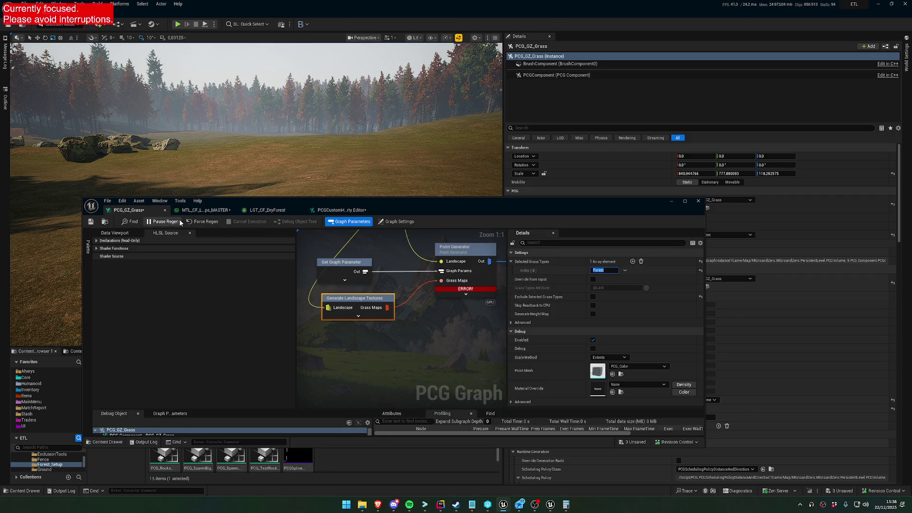
left_click(90, 222)
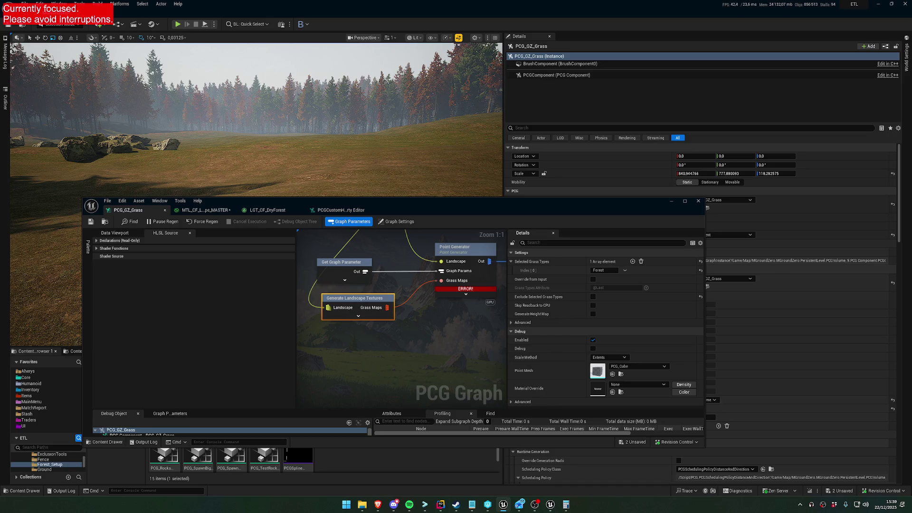
Paste LGT_PCG_GZ_EMPTY back into the grass type entry, then retype 'For' and deselect nodes.
left_click(579, 271)
type("LGT_PCG_GZ_EMPTY")
key("Return")
left_click(604, 270)
type("For")
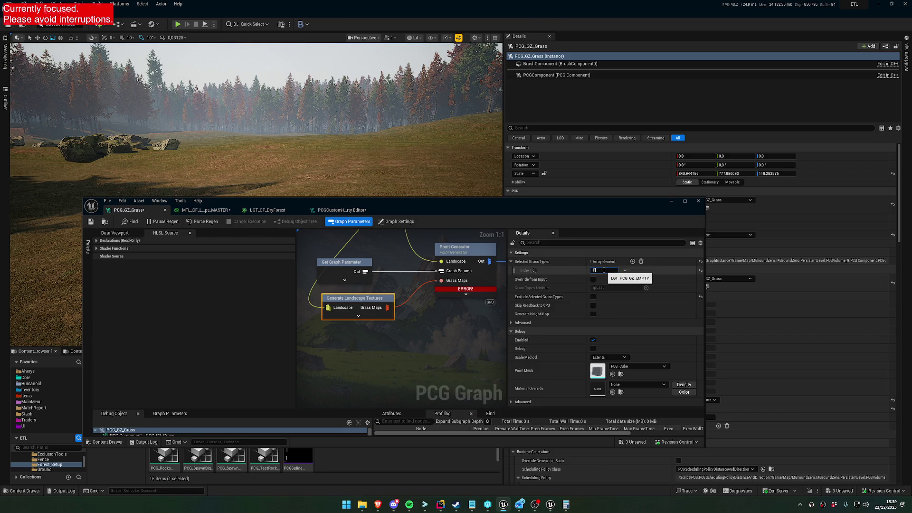
key("Return")
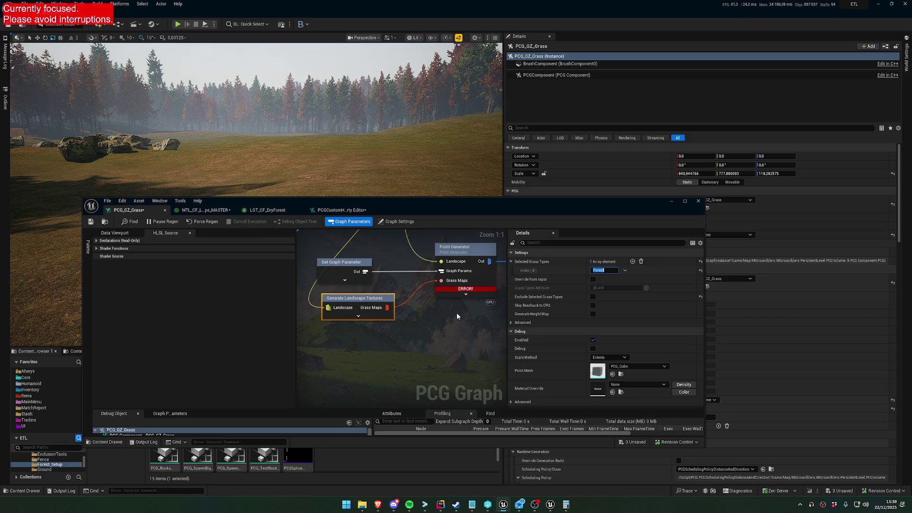
left_click(454, 292)
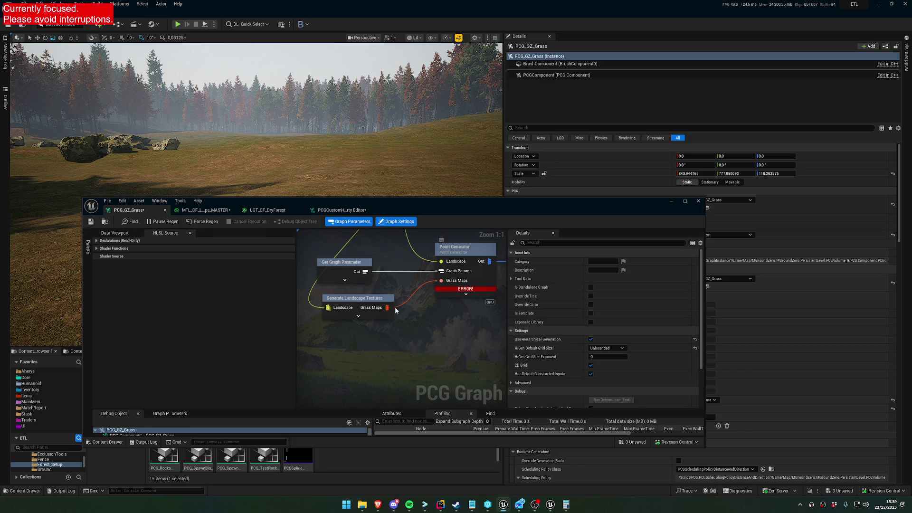
On Generate Landscape Textures, revert the Selected Grass Types entry to LGT_PCG_GZ_EMPTY.
left_click(447, 247)
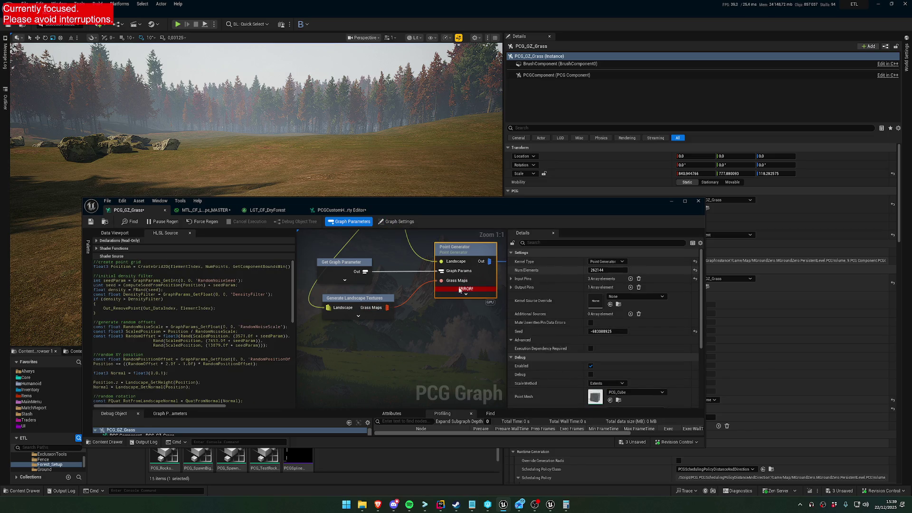
left_click(371, 306)
mouse_move(455, 291)
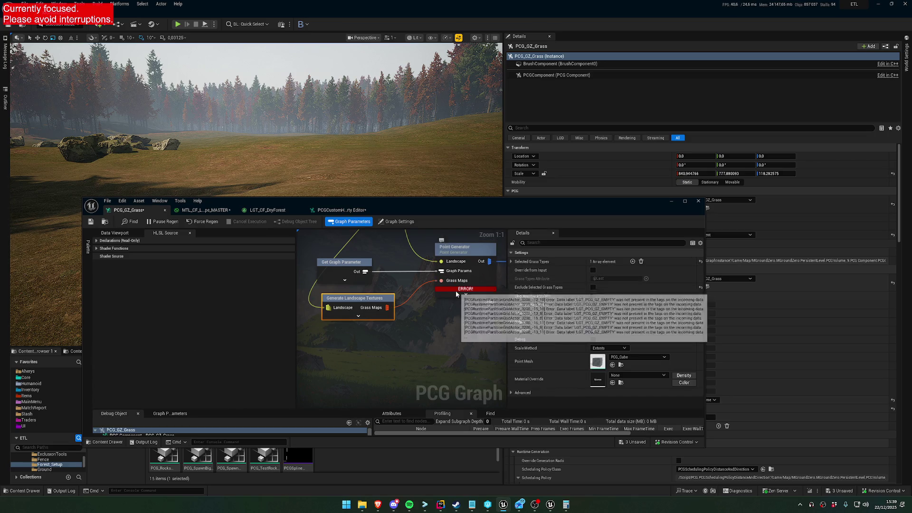
left_click(511, 261)
key("Return")
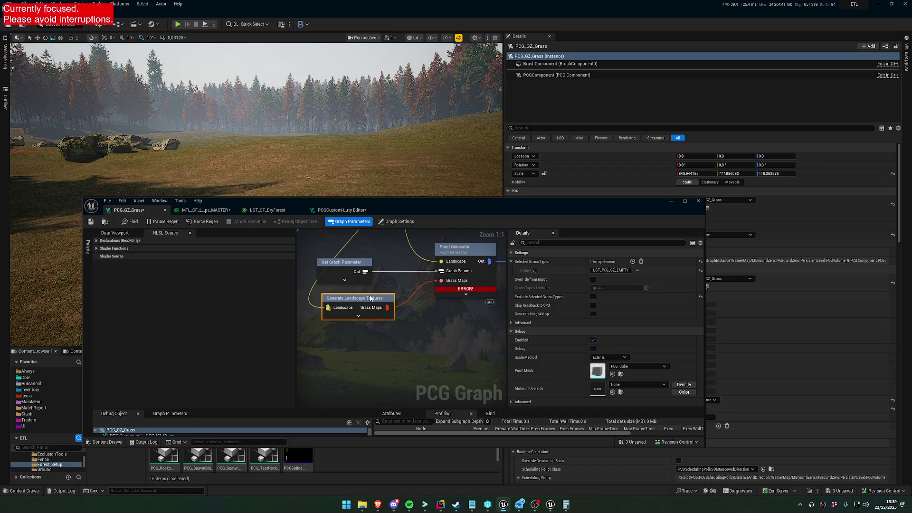
Maximize the PCG graph editor and browse shader functions, declarations and the data viewport.
left_click(96, 249)
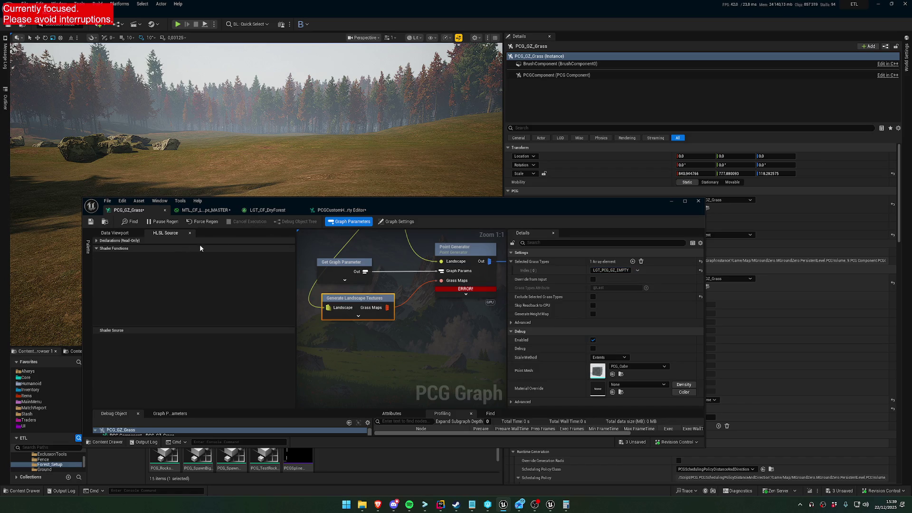
left_click(97, 249)
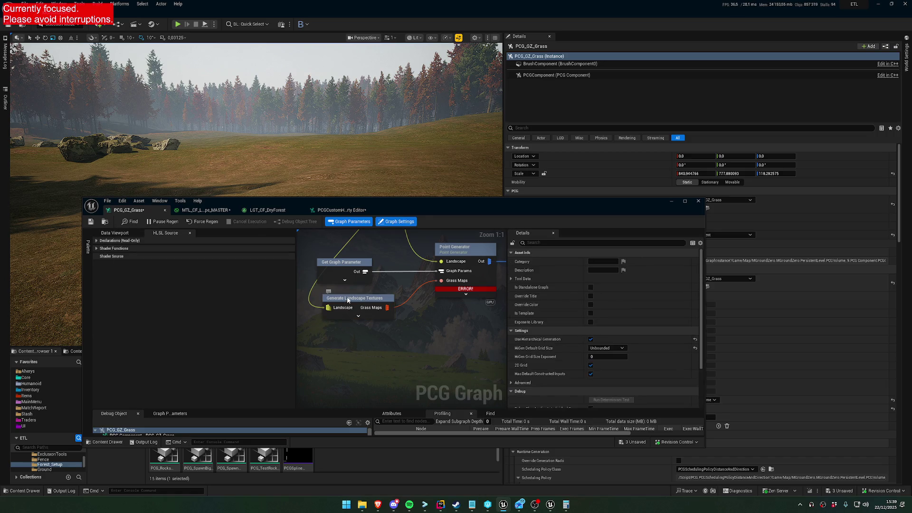
double_click(415, 204)
left_click(15, 51)
left_click(14, 44)
left_click(32, 36)
left_click(82, 36)
left_click(349, 71)
left_click(367, 109)
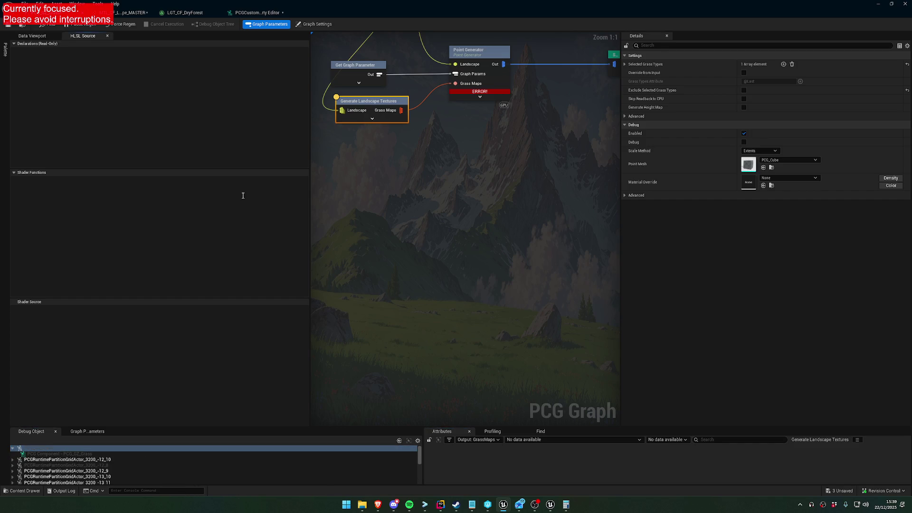
Bring the graph's HLSL Source panel back into the side panel.
left_click(107, 36)
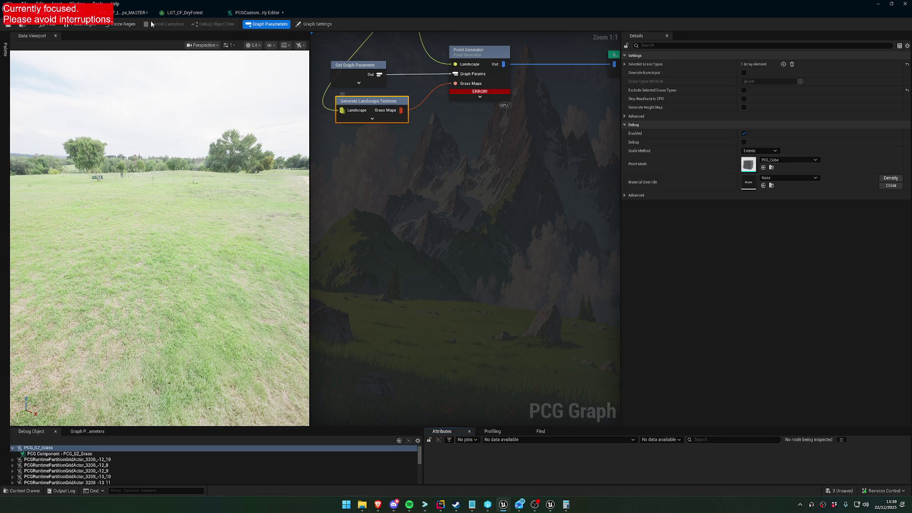
left_click(77, 3)
mouse_move(56, 4)
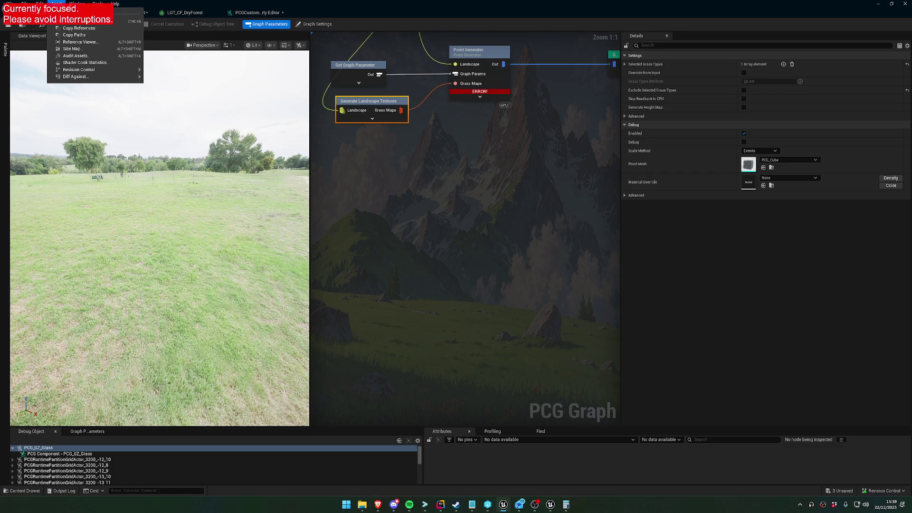
left_click(86, 105)
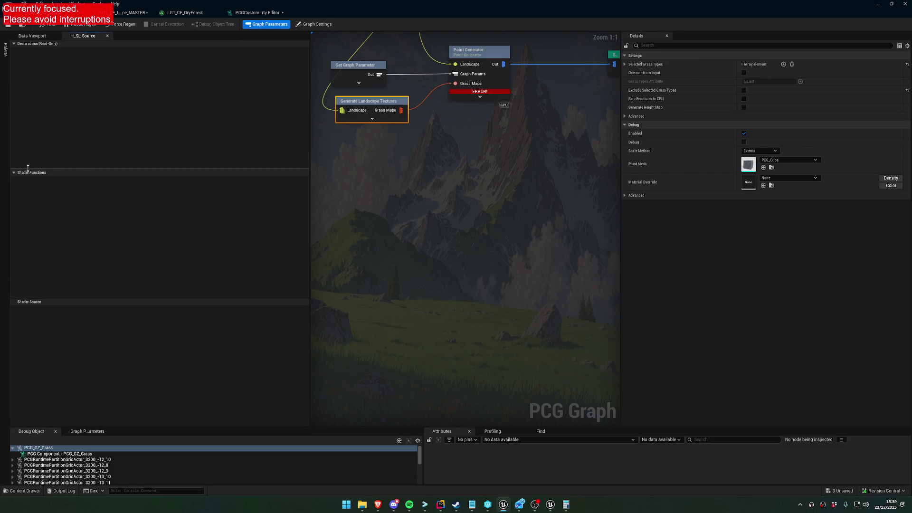
Empty the Selected Grass Types array and collapse Generate Landscape Textures' advanced pins.
left_click_drag(505, 115, 515, 201)
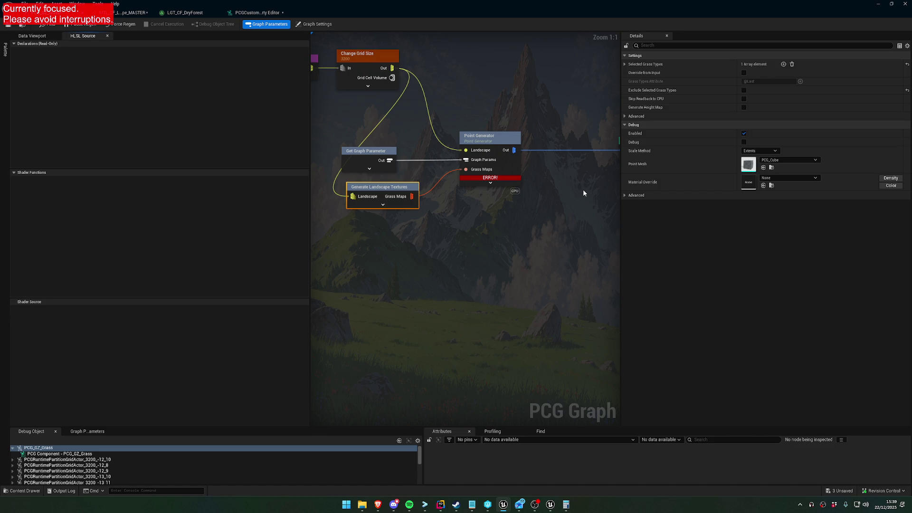
left_click(792, 64)
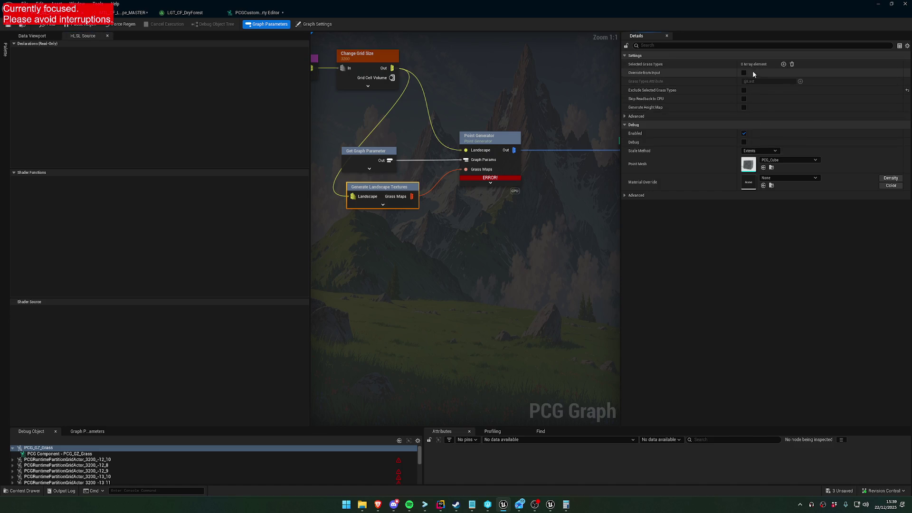
left_click(570, 180)
left_click(379, 202)
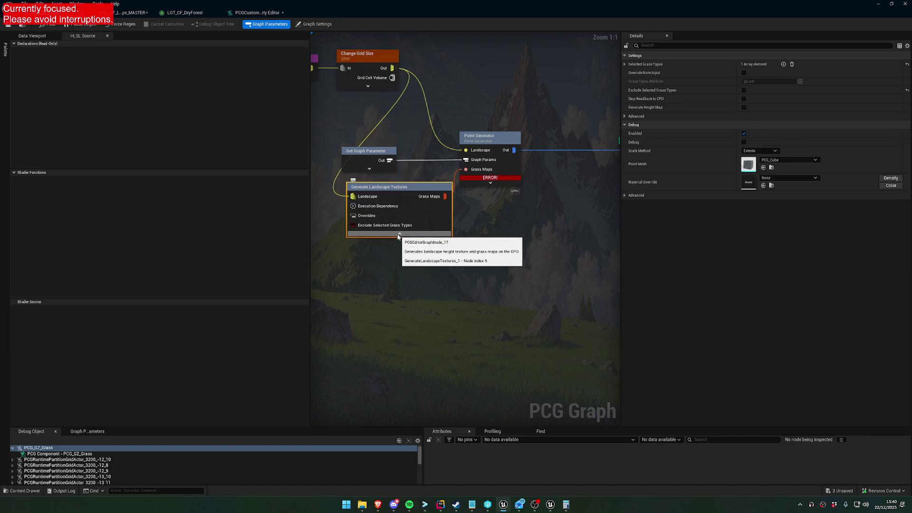
left_click(398, 234)
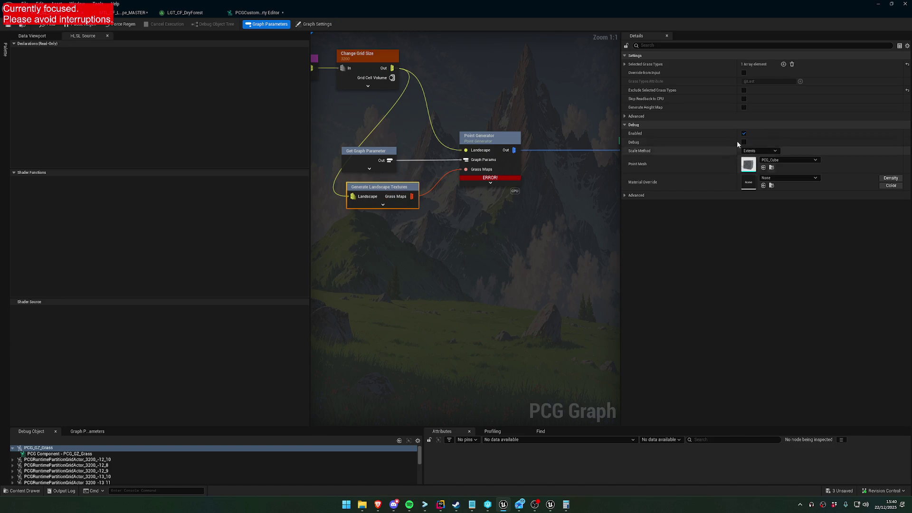
Save PCG_GZ_Grass, close the editor and reopen the graph from the Content Browser.
left_click(8, 24)
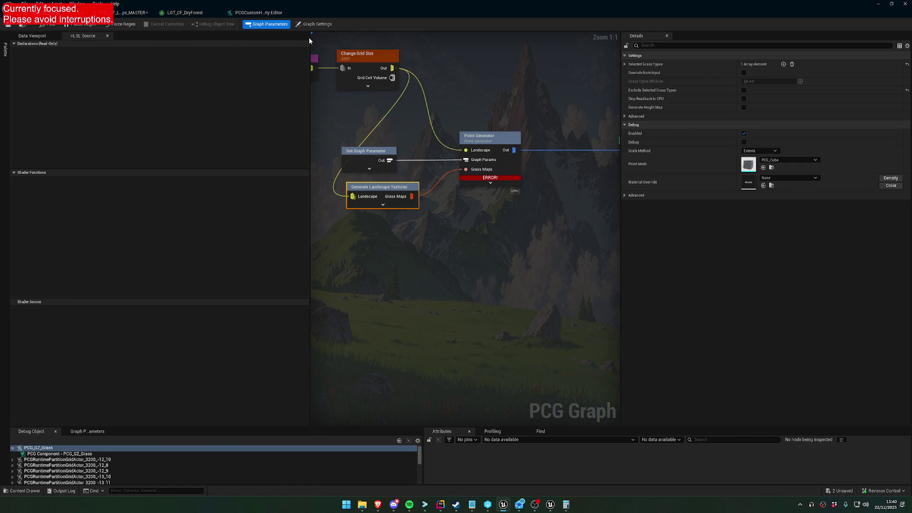
left_click(904, 3)
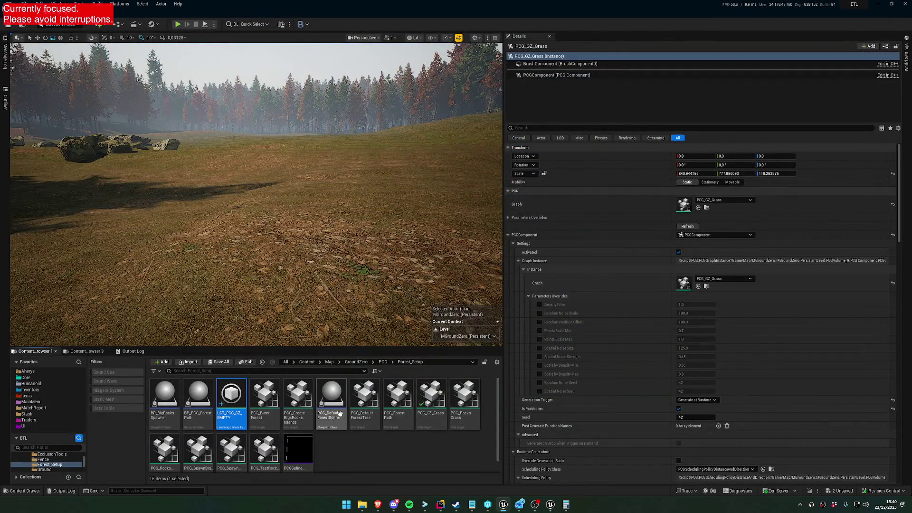
left_click(436, 423)
double_click(439, 430)
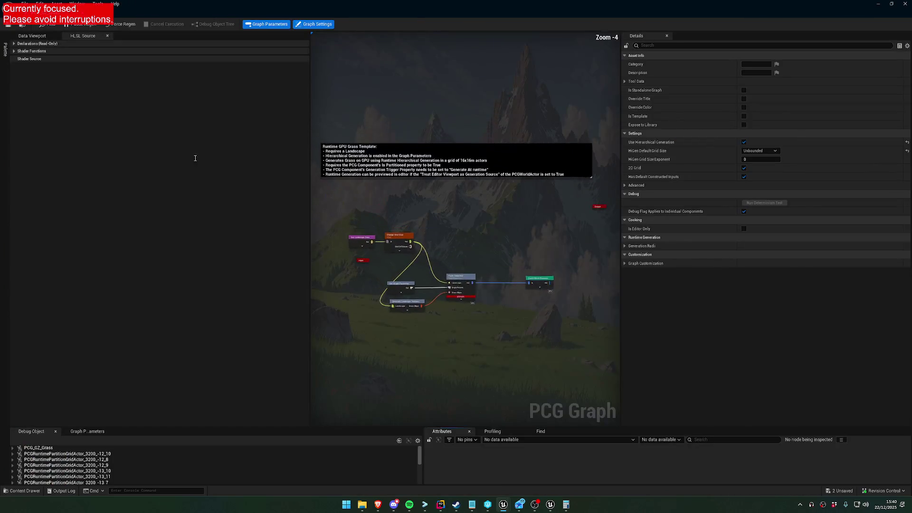
Check the listed grass type on Generate Landscape Textures, then select Point Generator to show its shader.
left_click(412, 306)
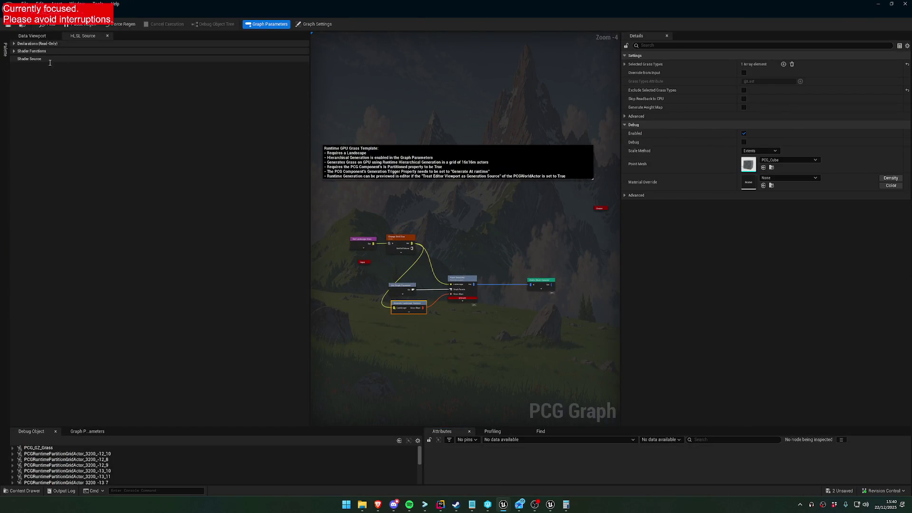
left_click(15, 50)
left_click(14, 43)
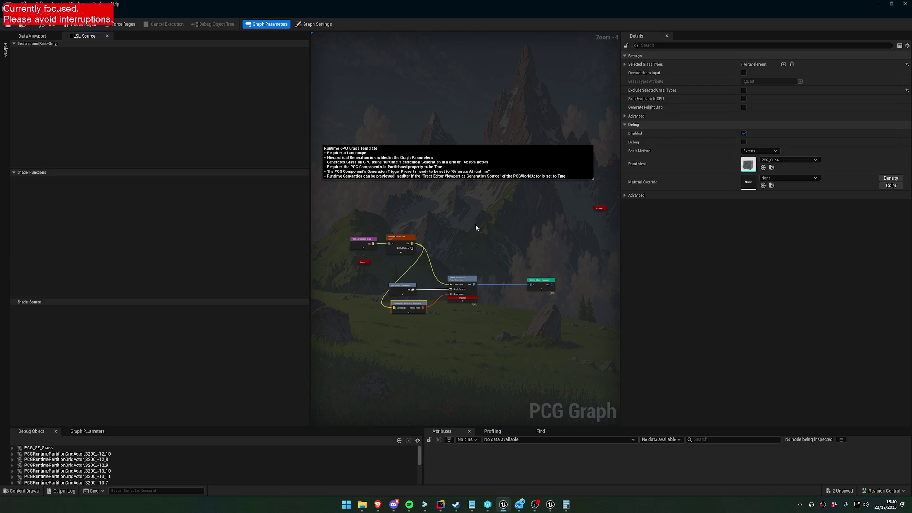
left_click(625, 64)
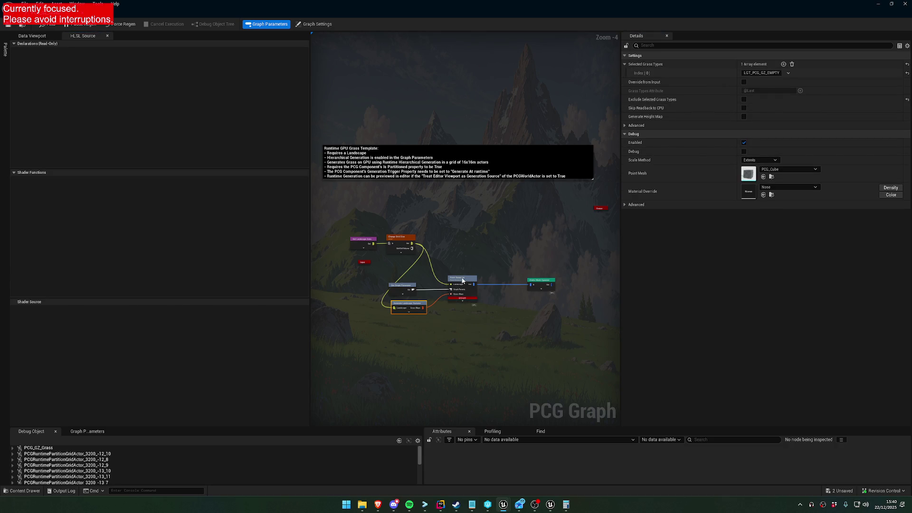
left_click(463, 280)
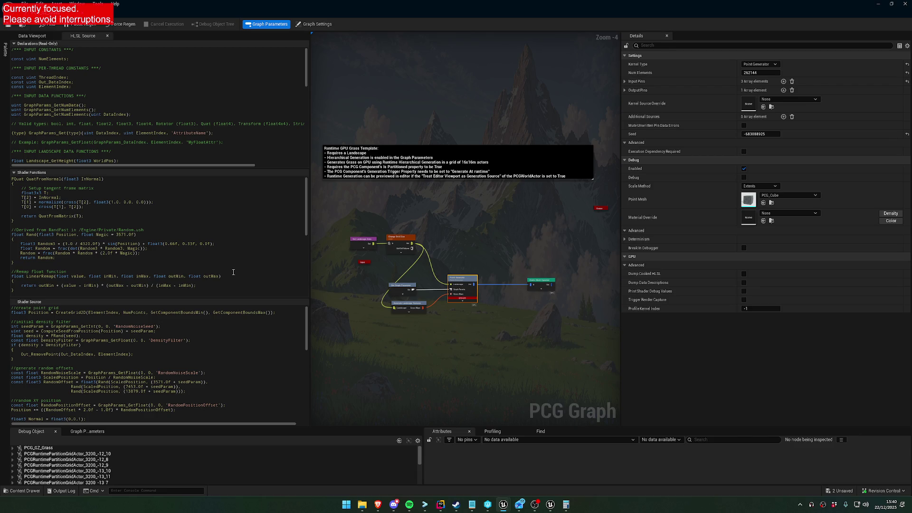
Scroll the Shader Source to the grass-map sampling and review the missing-label ERROR.
scroll(233, 272, "down", 10)
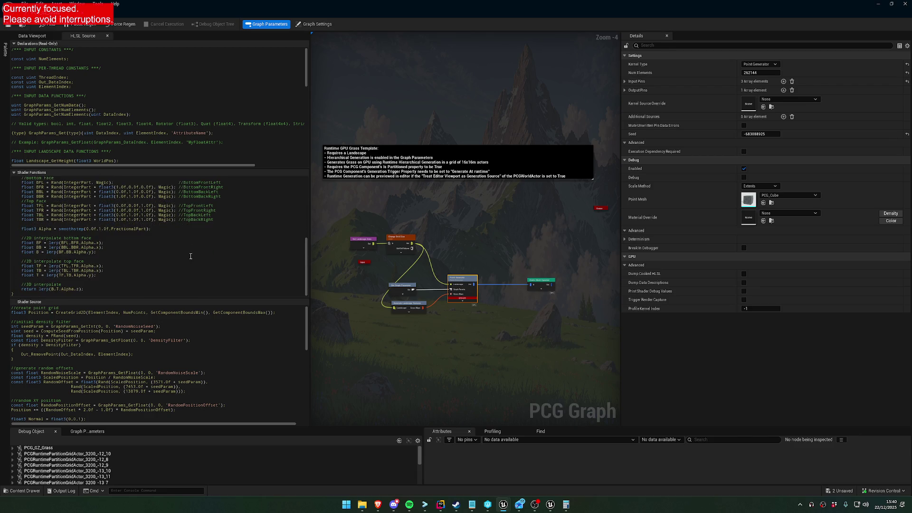
scroll(205, 348, "down", 10)
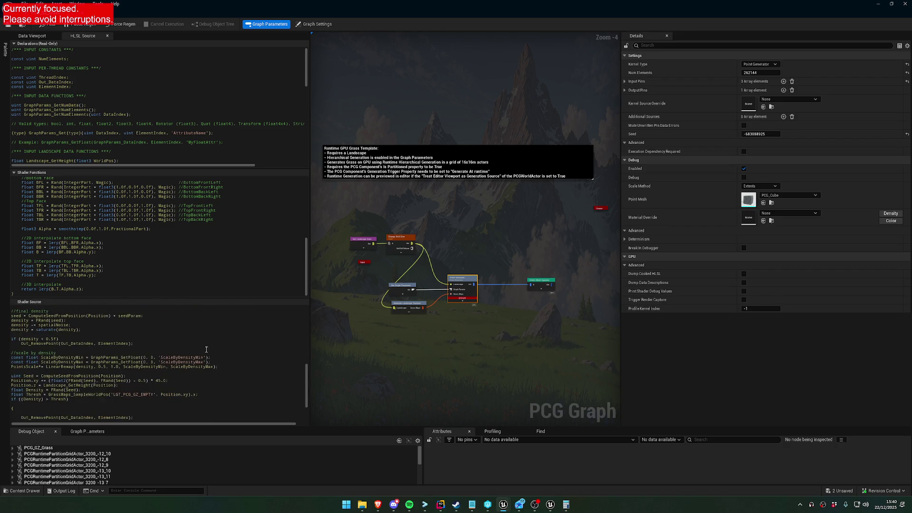
scroll(204, 348, "down", 3)
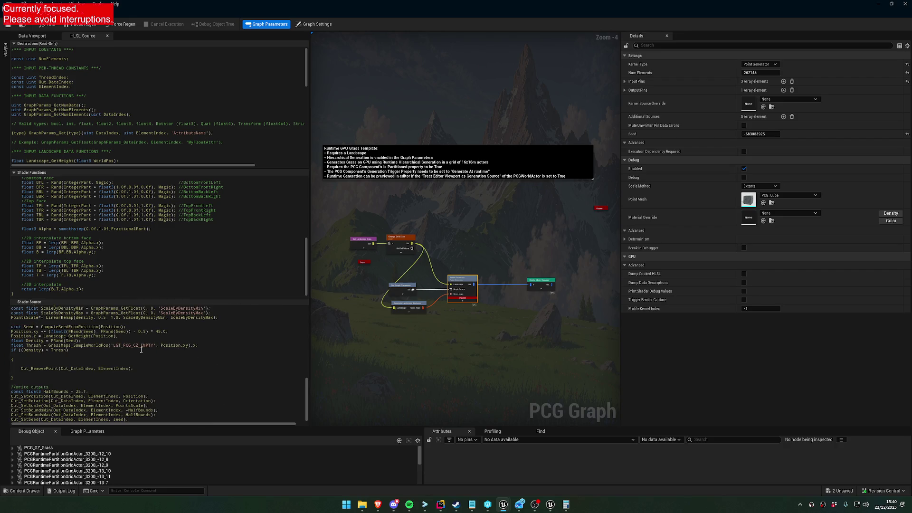
scroll(422, 332, "up", 5)
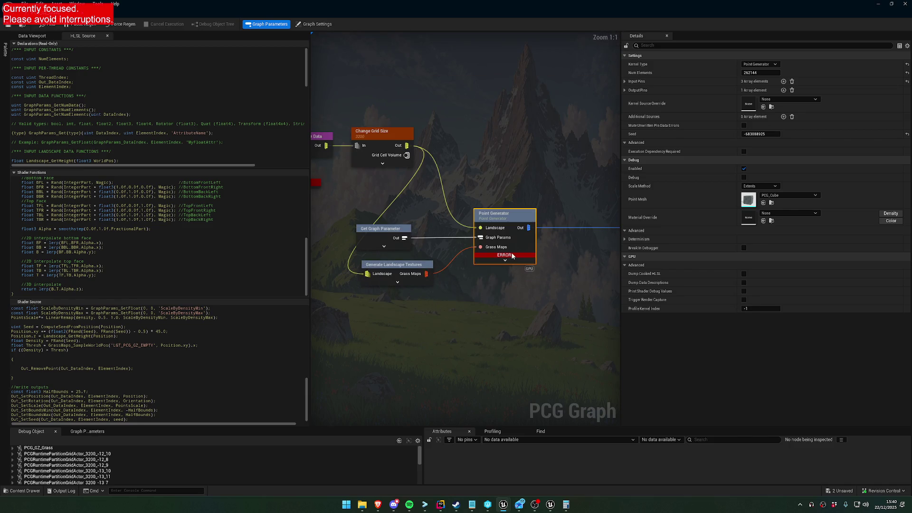
mouse_move(511, 256)
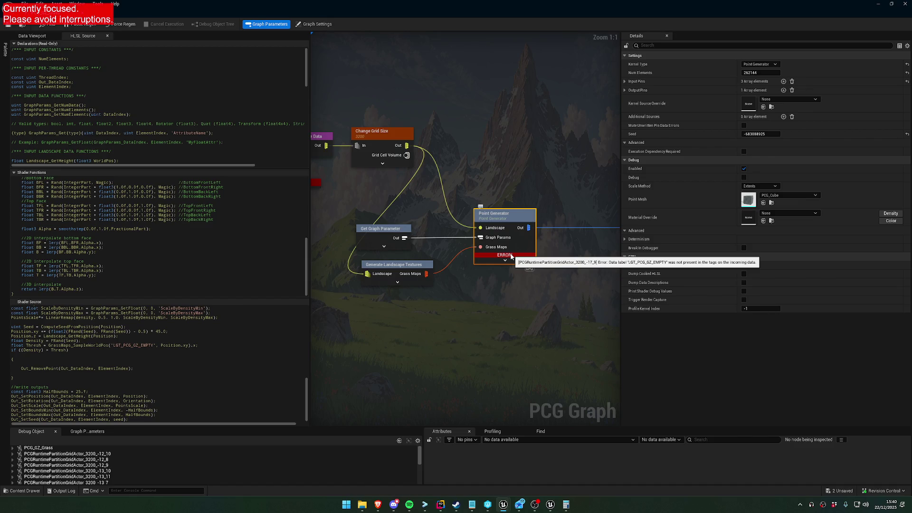
left_click_drag(359, 200, 449, 209)
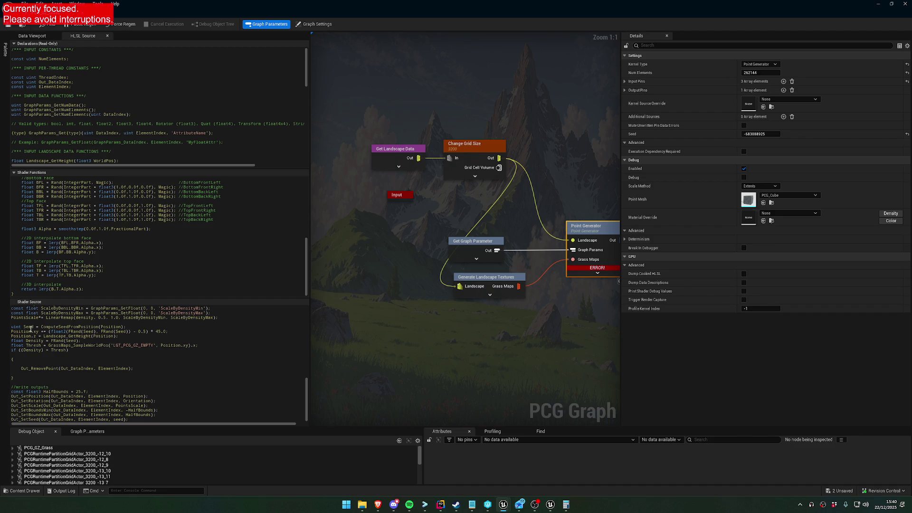
Highlight Thresh and Density in the threshold check, then restore the graph editor to a floating window.
double_click(34, 346)
double_click(35, 350)
scroll(102, 360, "up", 2)
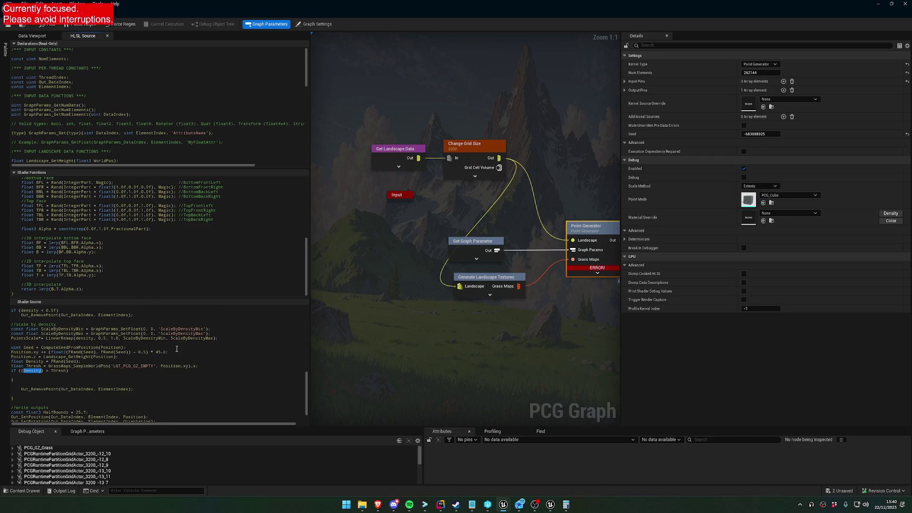
scroll(158, 376, "up", 4)
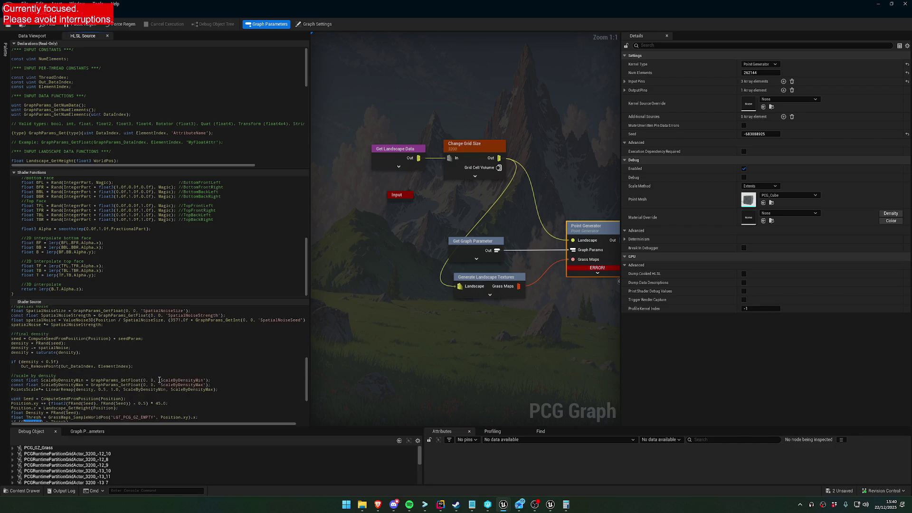
scroll(154, 381, "down", 6)
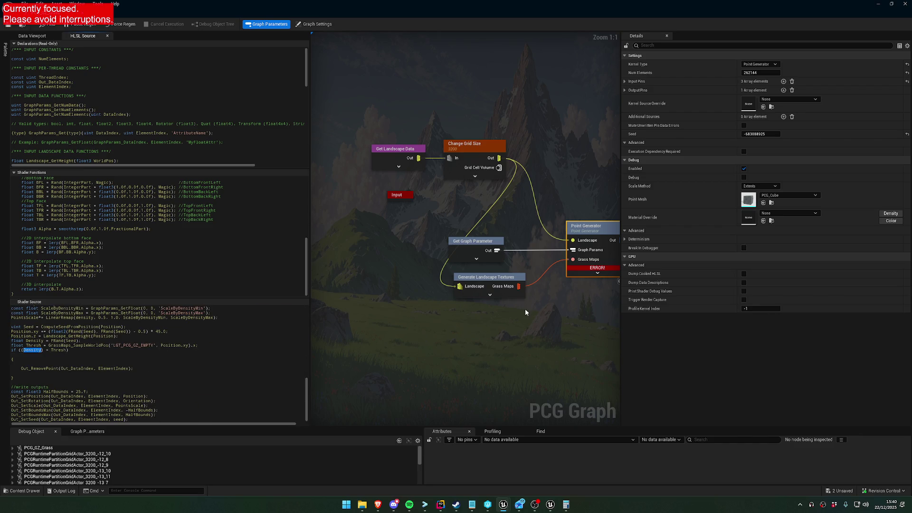
key("super+Down")
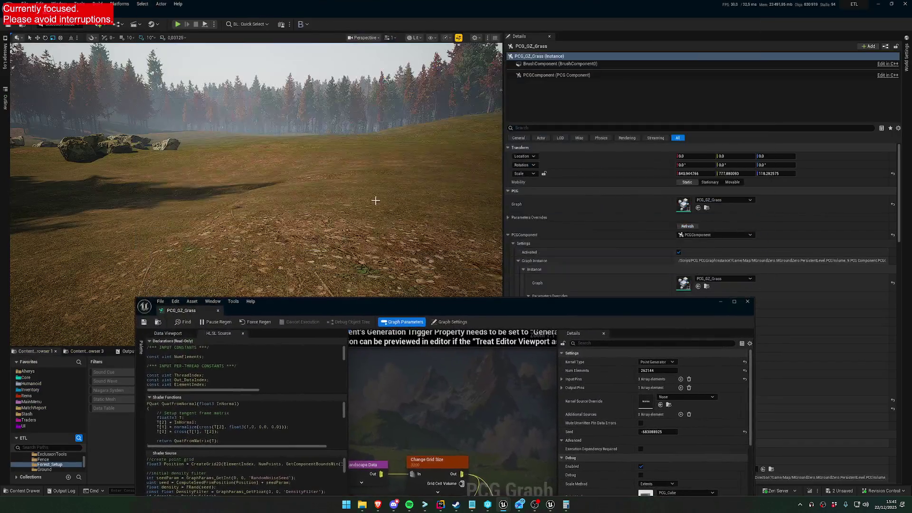
Pitch the level camera down onto the white debug cubes covering the meadow.
mouse_move(381, 207)
left_mouse_down()
mouse_move(380, 292)
mouse_move(380, 219)
mouse_move(380, 247)
mouse_move(367, 259)
mouse_move(368, 239)
left_mouse_up()
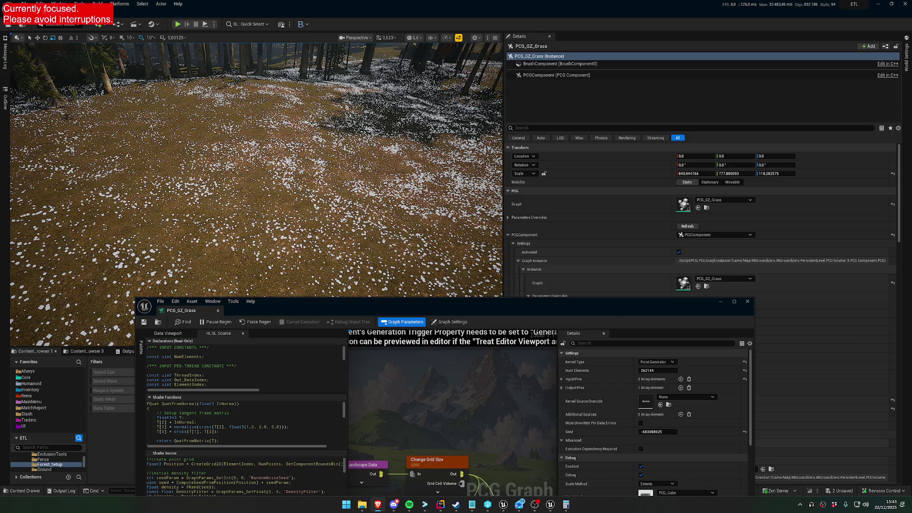
Leave the videos folder and bring the Deep Worlds Performance Review PDF to the front in Edge.
left_click(362, 504)
key("alt+Tab")
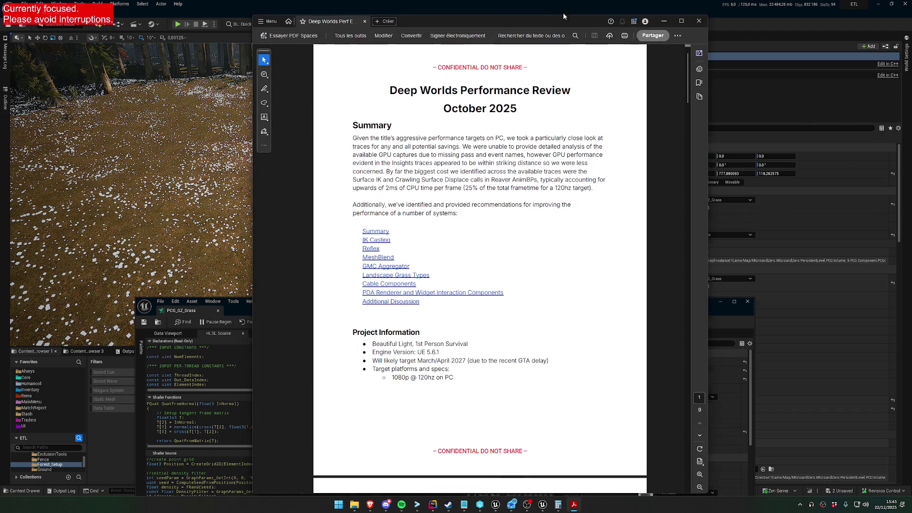
key("super+Right")
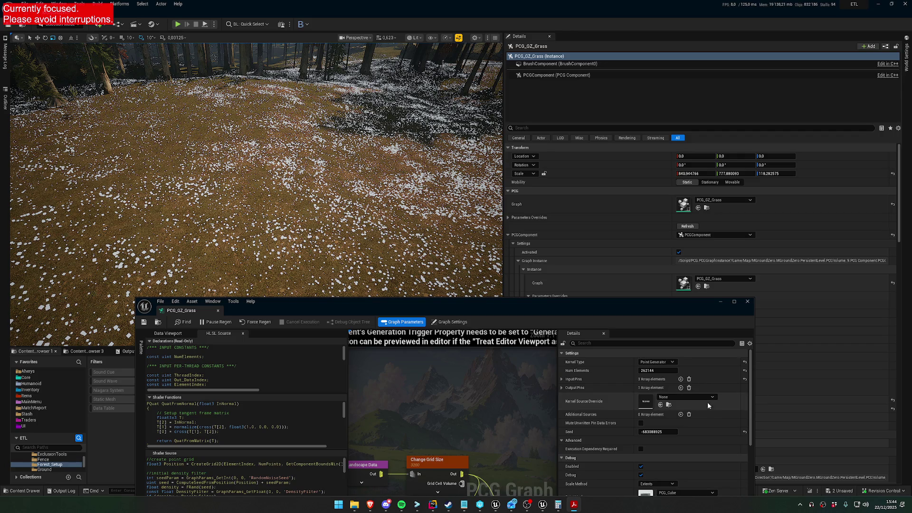
Close the performance review PDF and center the PCG_GZ_Grass graph on the Point Generator node.
right_click(575, 506)
left_click(580, 484)
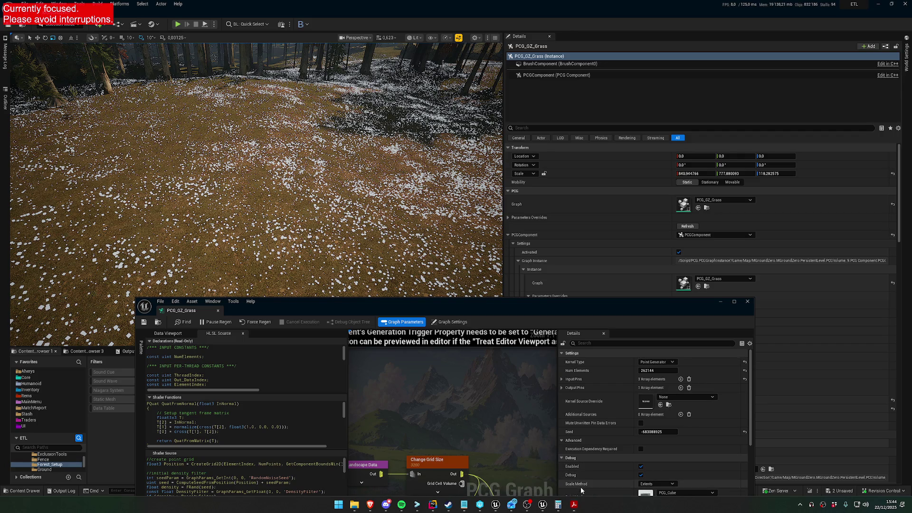
mouse_move(575, 504)
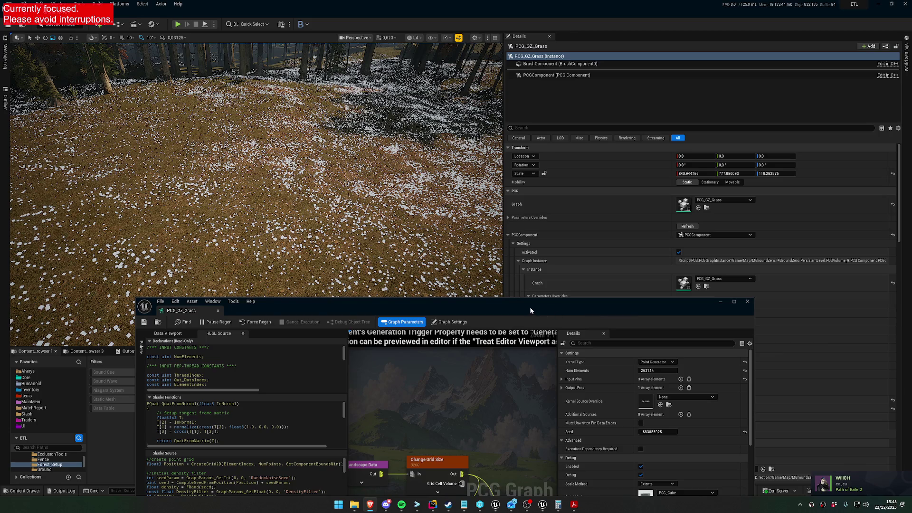
left_click_drag(531, 311, 514, 214)
left_click_drag(384, 320, 416, 297)
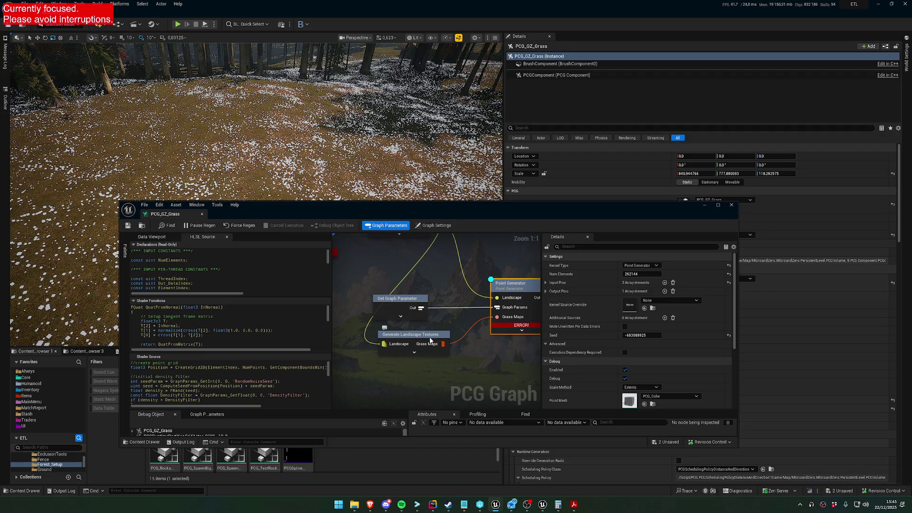
Run Build Landscape, then maximize the PCG_GZ_Grass graph editor to full screen.
left_click(98, 4)
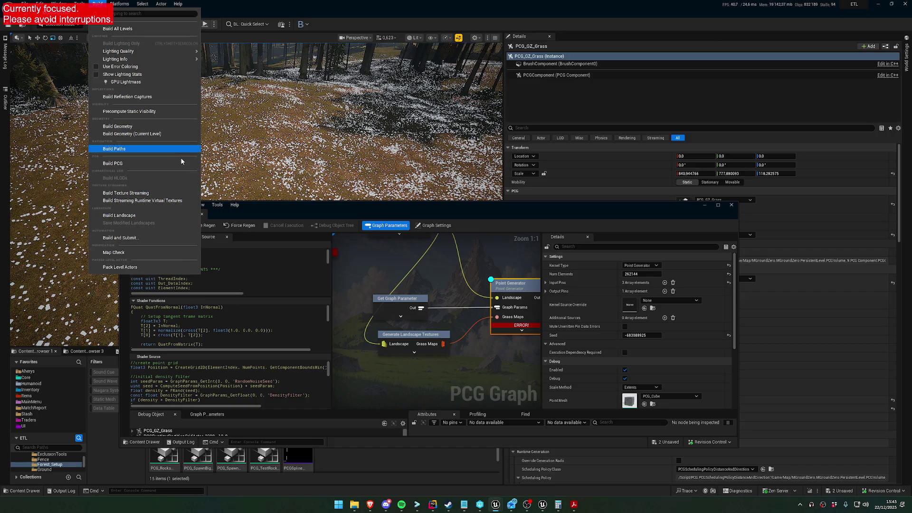
left_click(139, 216)
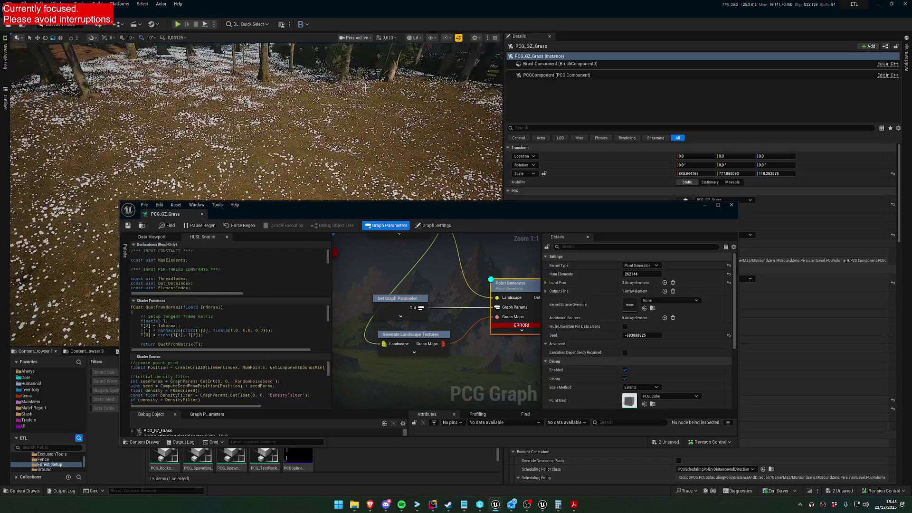
left_click_drag(519, 331, 439, 292)
mouse_move(440, 290)
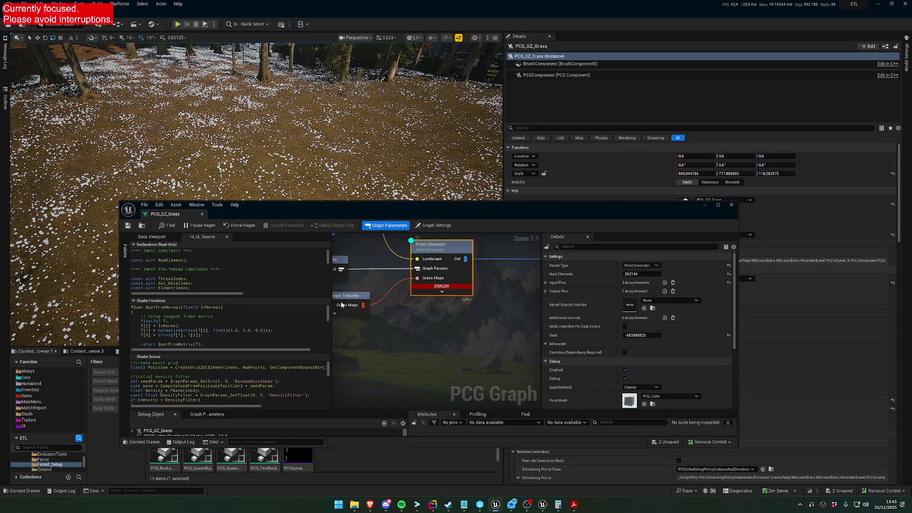
left_click_drag(417, 205, 386, 103)
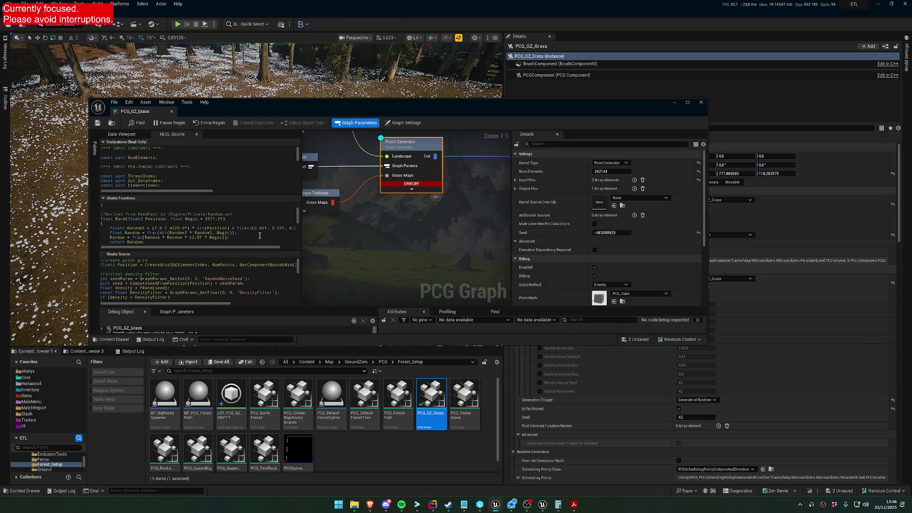
double_click(386, 103)
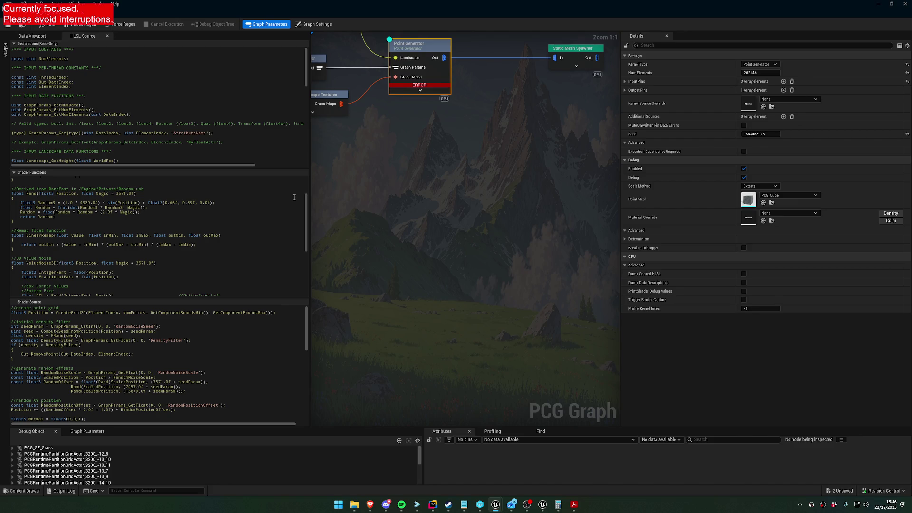
Expand the Point Generator and set Thresh to the GrassMaps_SampleWorldPos(...).x sample in the shader.
left_click(420, 90)
scroll(181, 223, "down", 5)
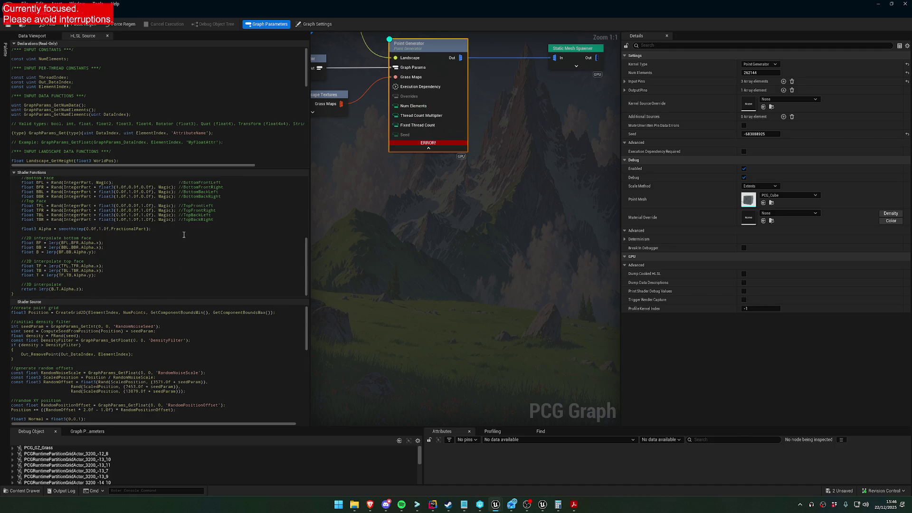
scroll(191, 346, "down", 10)
scroll(189, 346, "down", 2)
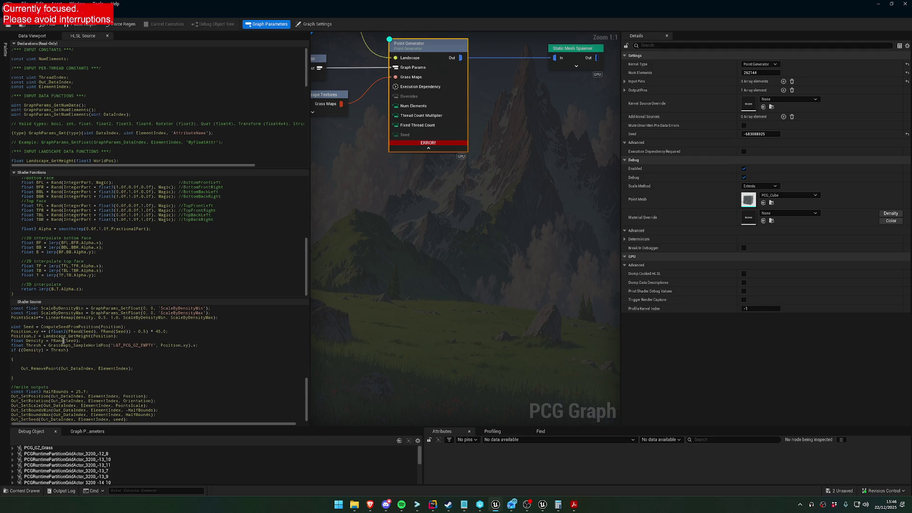
double_click(32, 345)
left_click(47, 346)
type("// ")
type("1;")
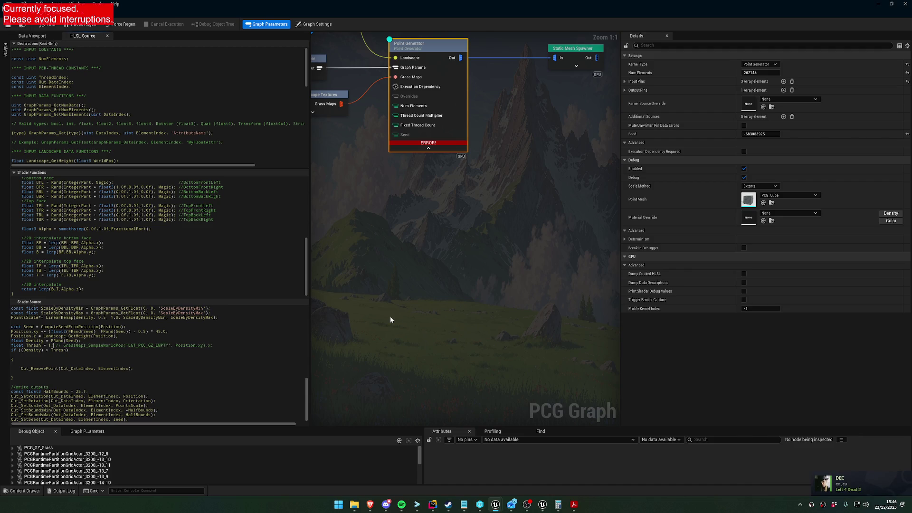
key("BackSpace")
type("0")
key("BackSpace")
key("Delete")
key("Delete")
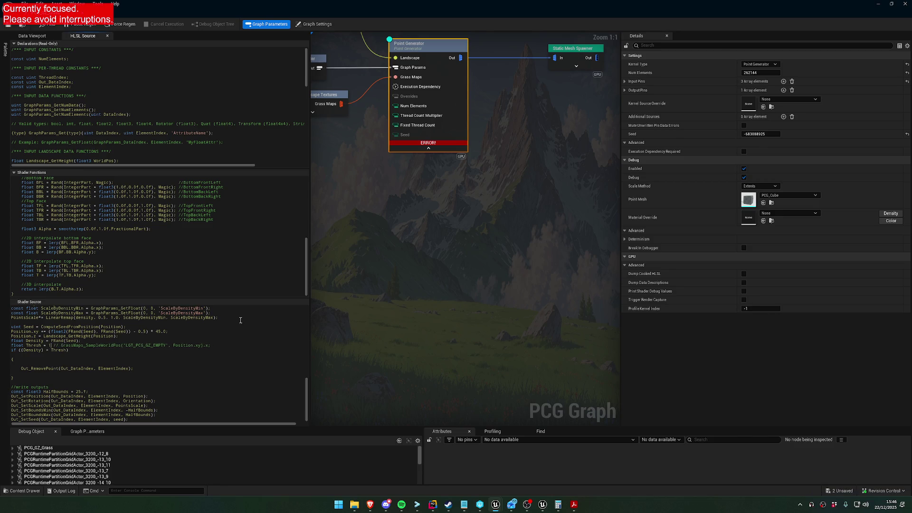
key("Delete")
key("Delete")
Change the removal condition to if ((1) > Thresh) and restore the graph editor window.
key("Delete")
key("Down")
key("Left")
key("Left")
key("Left")
key("shift+Left")
key("shift+Left")
key("shift+Left")
key("Delete")
type("1")
key("End")
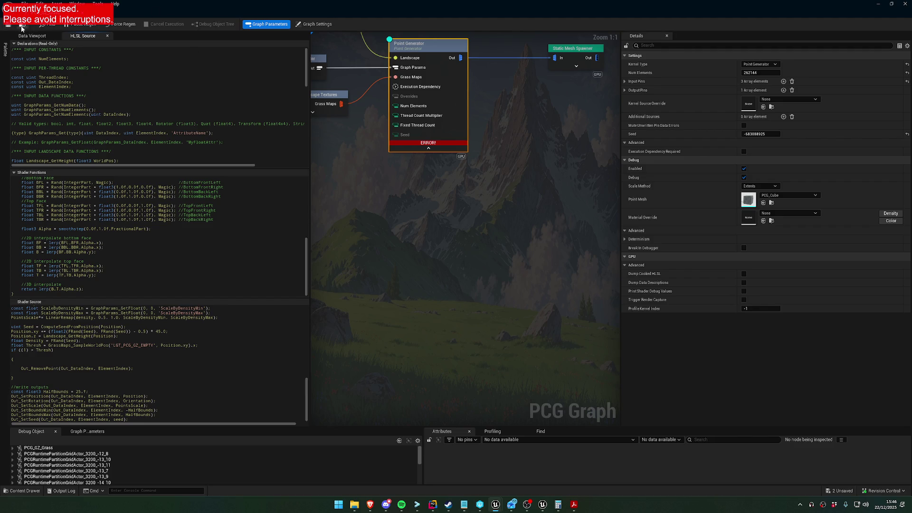
left_click_drag(205, 6, 428, 275)
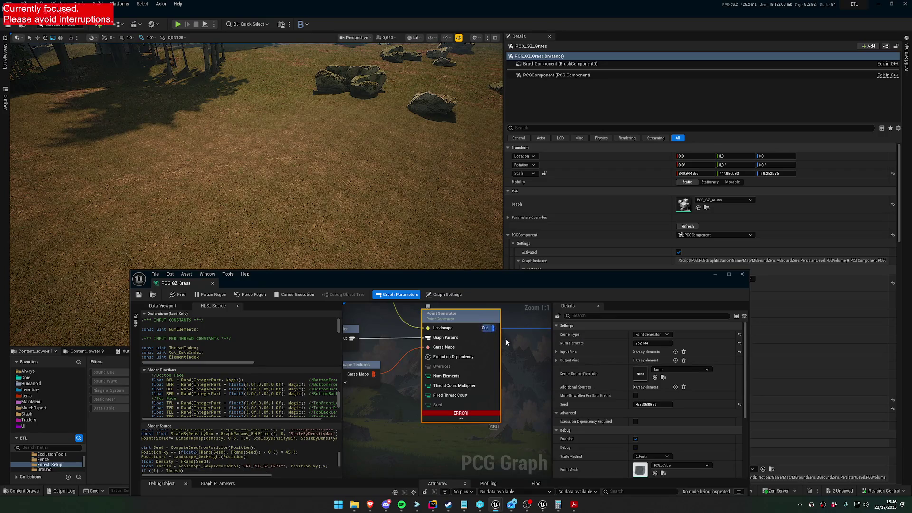
With the Point Generator's shader source enlarged, change the condition constant to 1.f.
left_click_drag(482, 396, 383, 400)
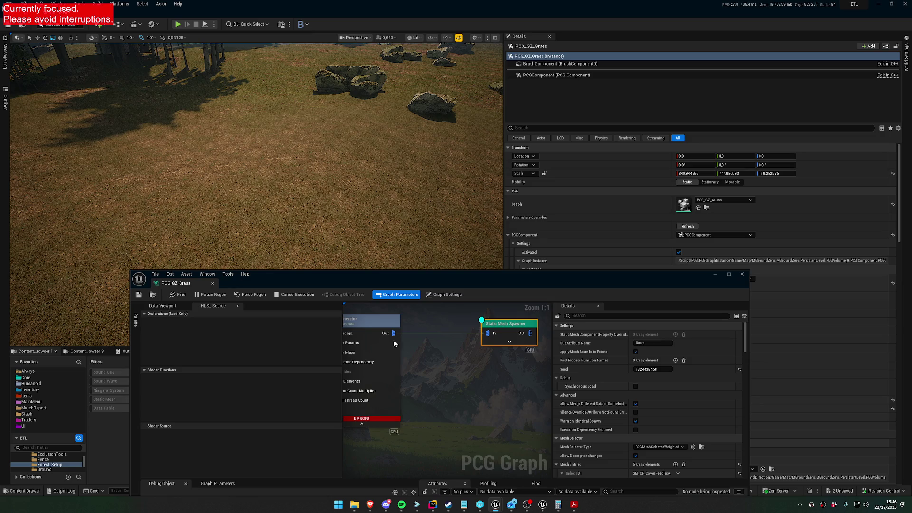
left_click(375, 321)
scroll(246, 378, "down", 5)
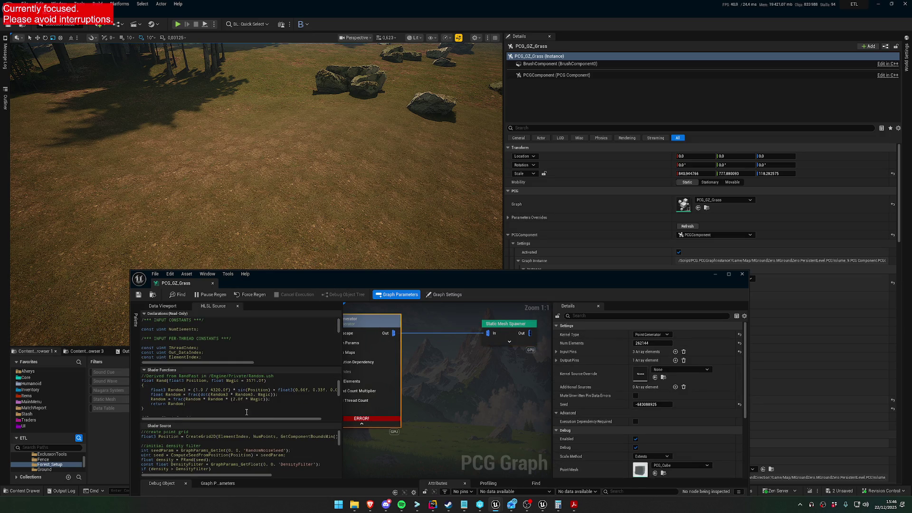
double_click(305, 283)
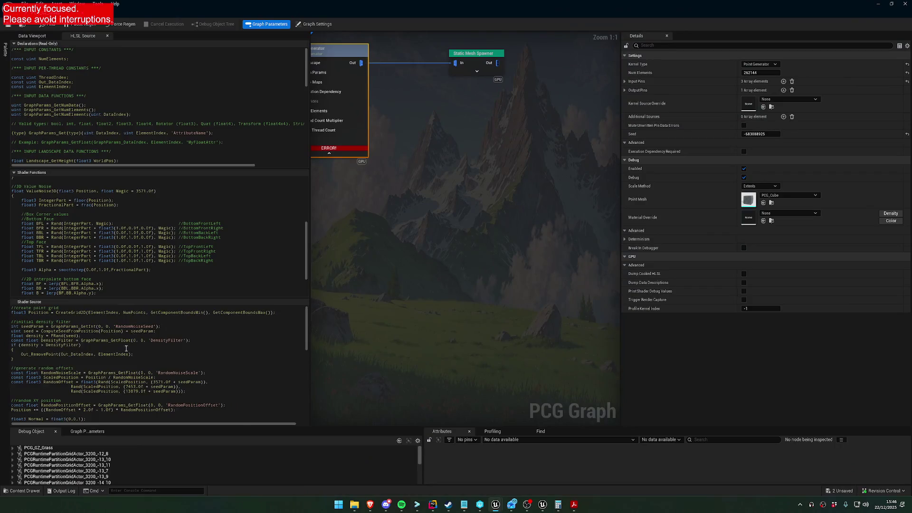
scroll(126, 348, "down", 4)
mouse_move(218, 298)
left_mouse_down()
mouse_move(219, 342)
mouse_move(221, 202)
left_mouse_up()
scroll(206, 295, "down", 6)
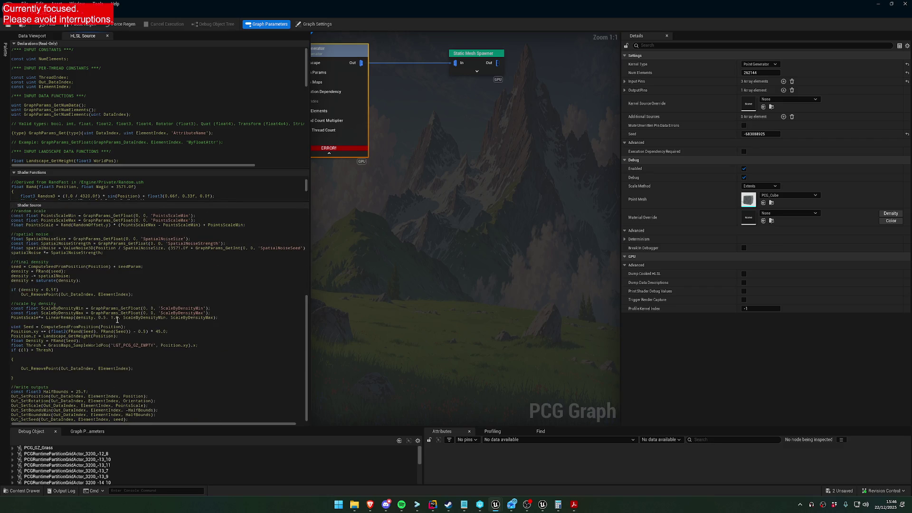
type(".f")
Restore the graph editor to a window and move it down over the viewport.
mouse_move(435, 221)
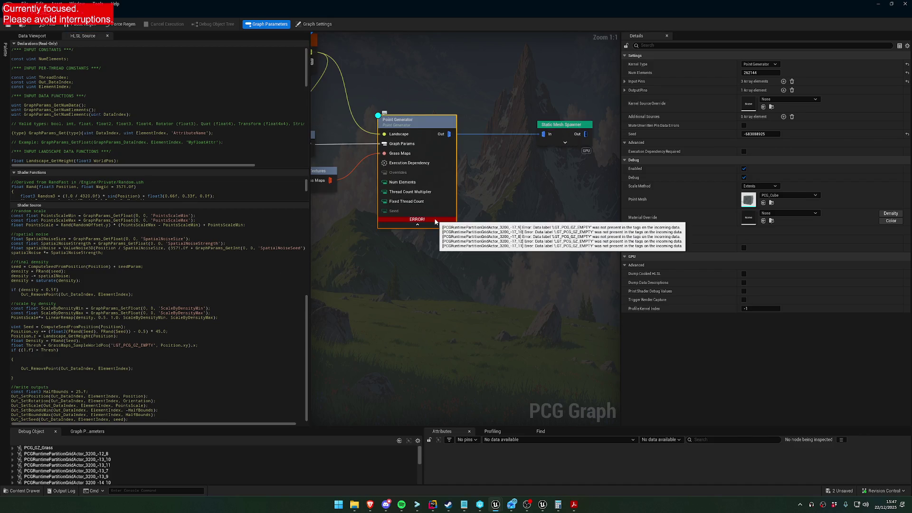
key("super+Down")
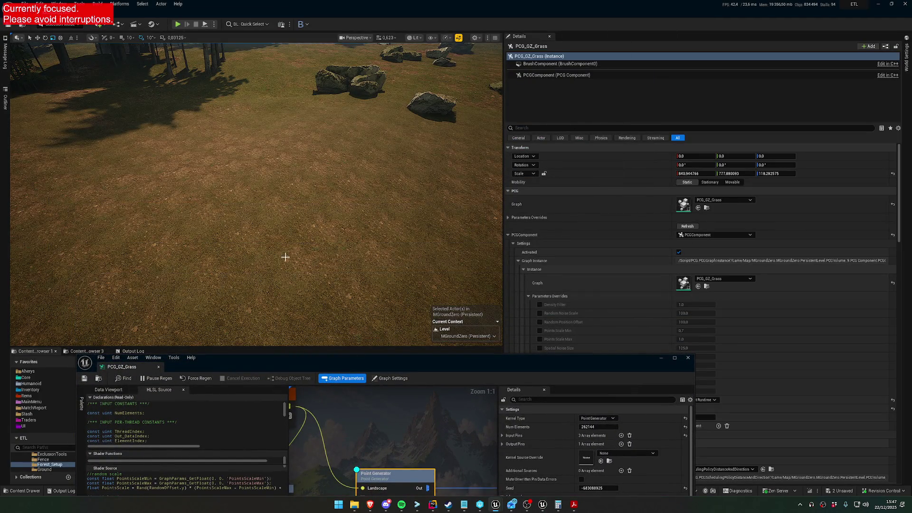
mouse_move(284, 364)
left_mouse_down()
mouse_move(318, 458)
mouse_move(262, 271)
mouse_move(386, 344)
mouse_move(334, 277)
left_mouse_up()
left_click_drag(253, 284, 316, 472)
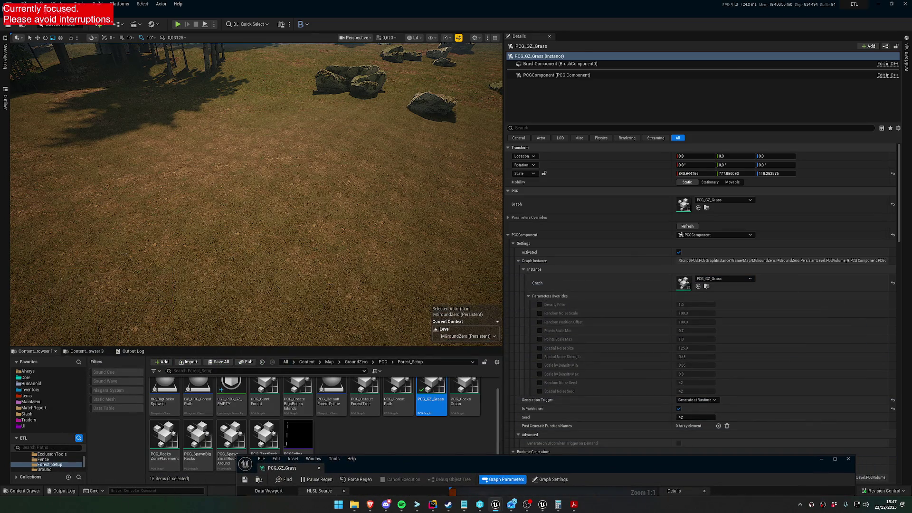
Select the landscape and open its ground material in the material editor.
left_click(340, 257)
scroll(668, 306, "down", 8)
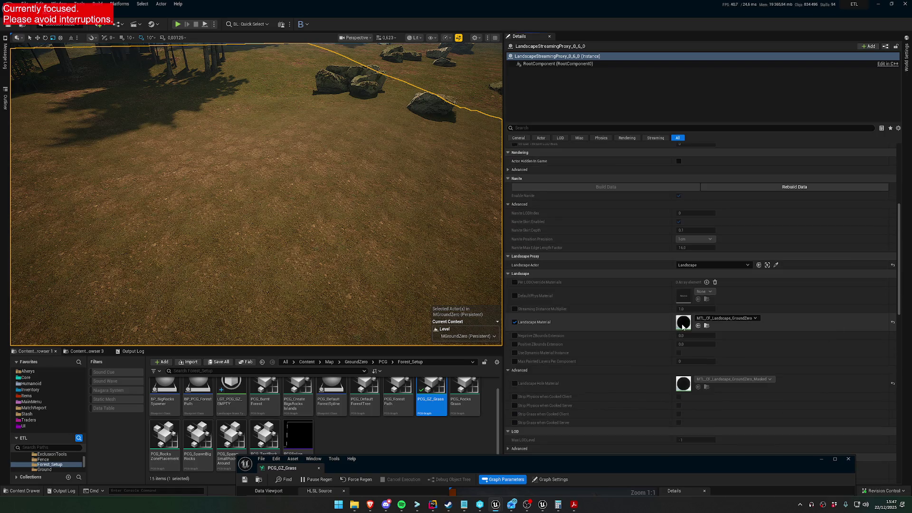
double_click(682, 328)
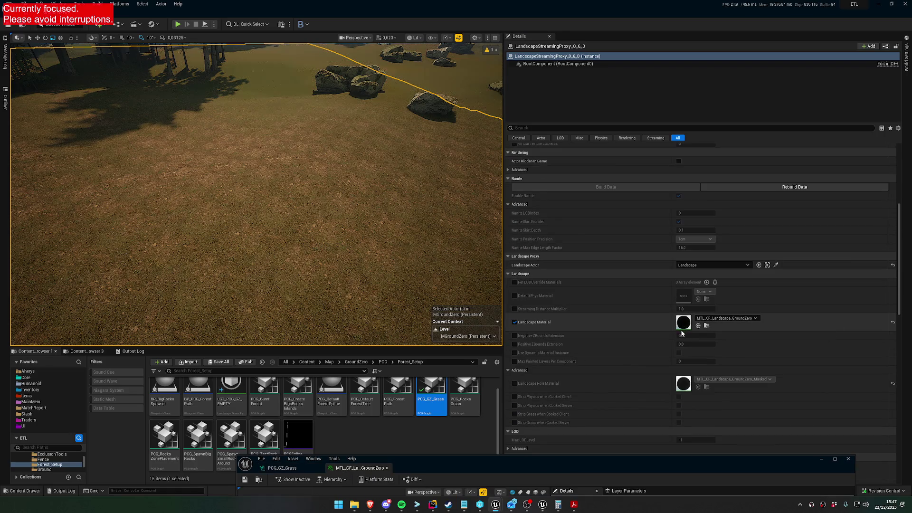
key("f")
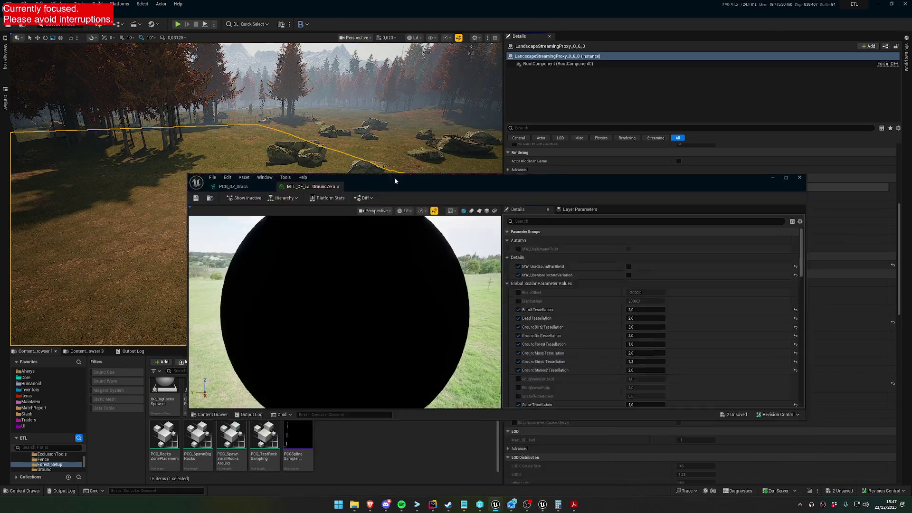
scroll(528, 284, "down", 10)
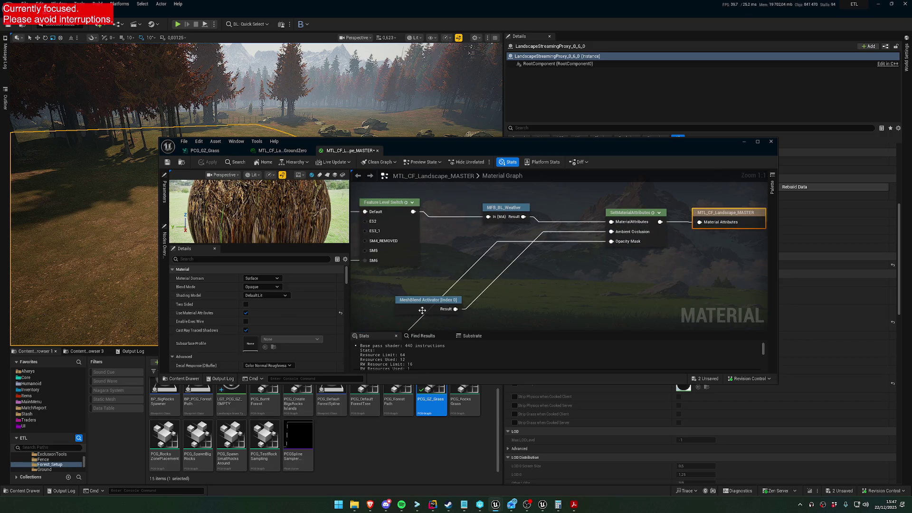
scroll(401, 245, "down", 9)
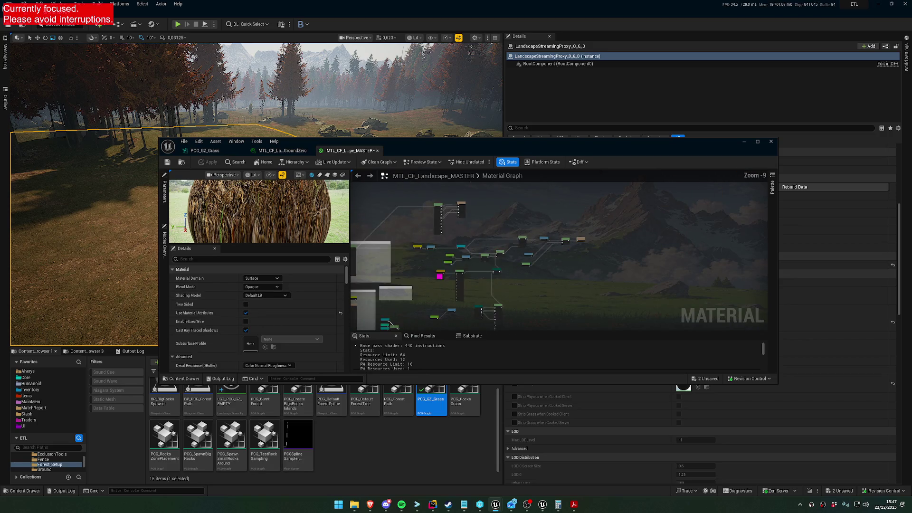
scroll(402, 244, "up", 9)
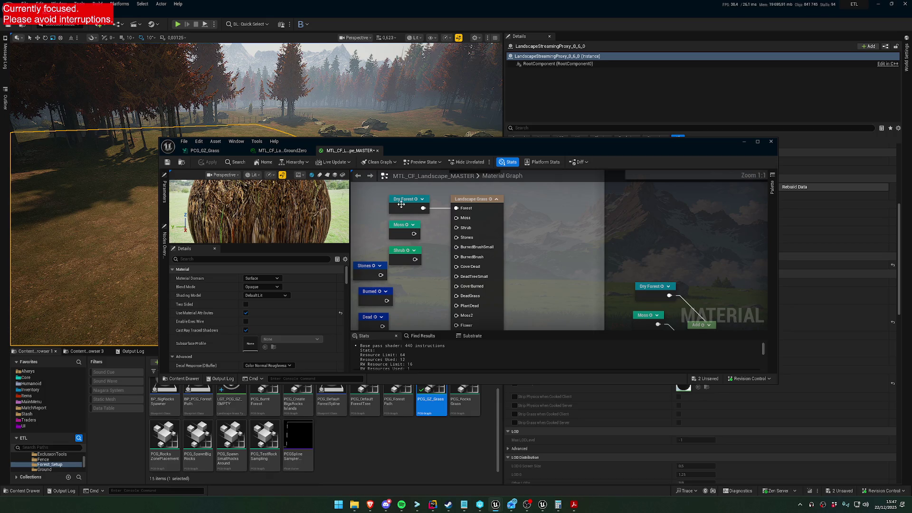
Name the Landscape Grass node's first grass type LGT_PCG_GZ_EMPTY.
left_click(401, 205)
left_click(489, 222)
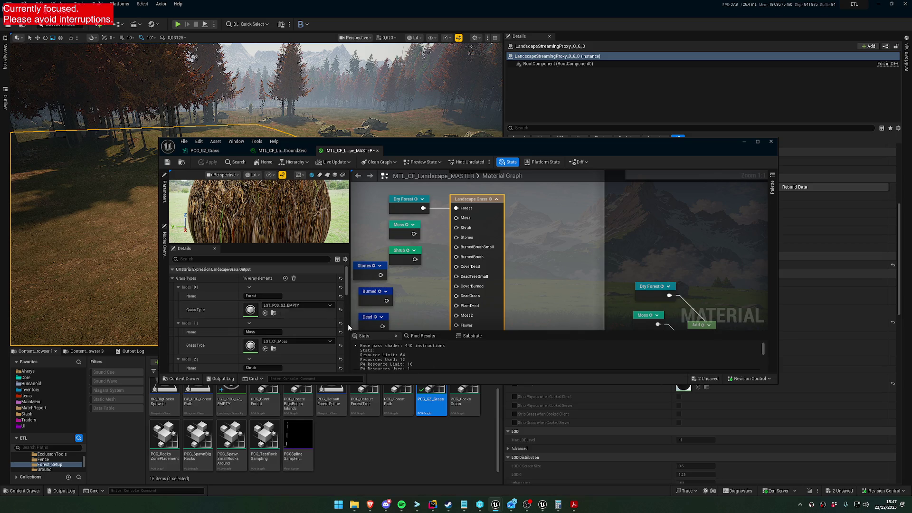
left_click(263, 296)
type("LGT_PCG_GZ_EMPTY")
left_click(614, 242)
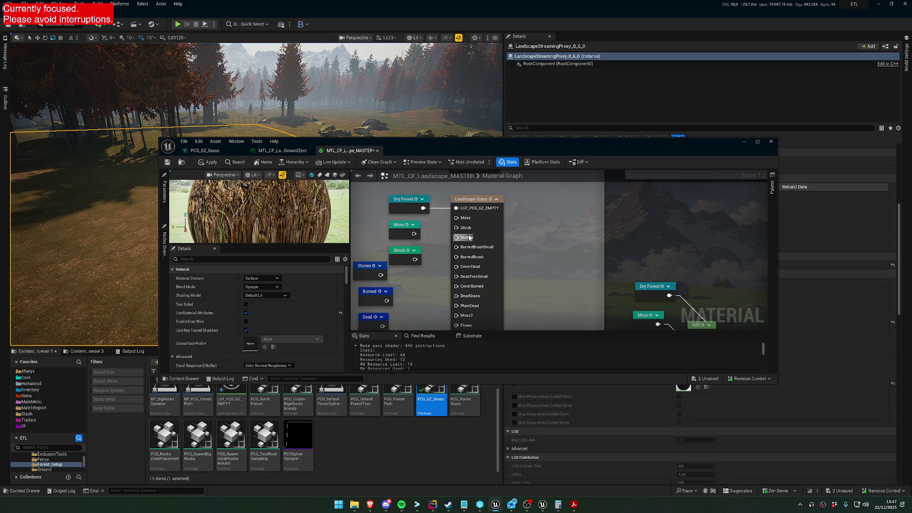
Rename the first grass type to Forest, save the material, and return to PCG_GZ_Grass.
left_click(494, 220)
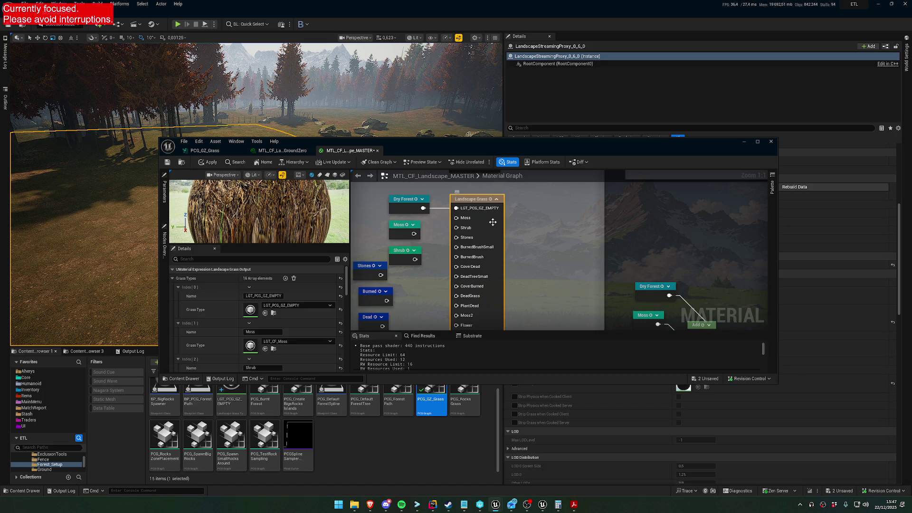
left_click(267, 296)
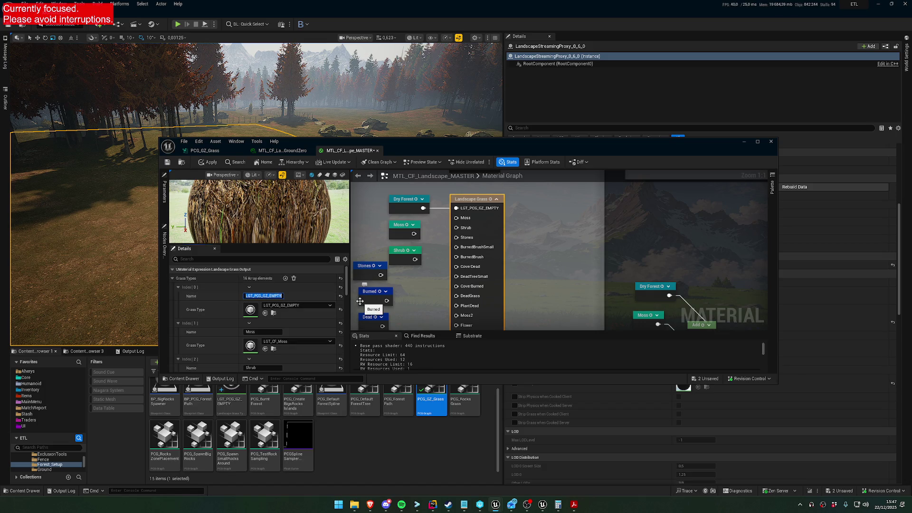
type("Forest")
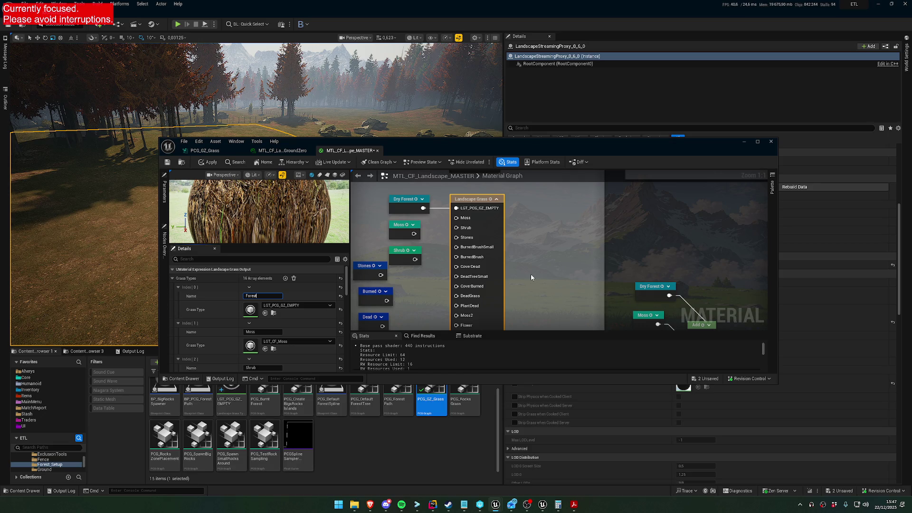
key("Return")
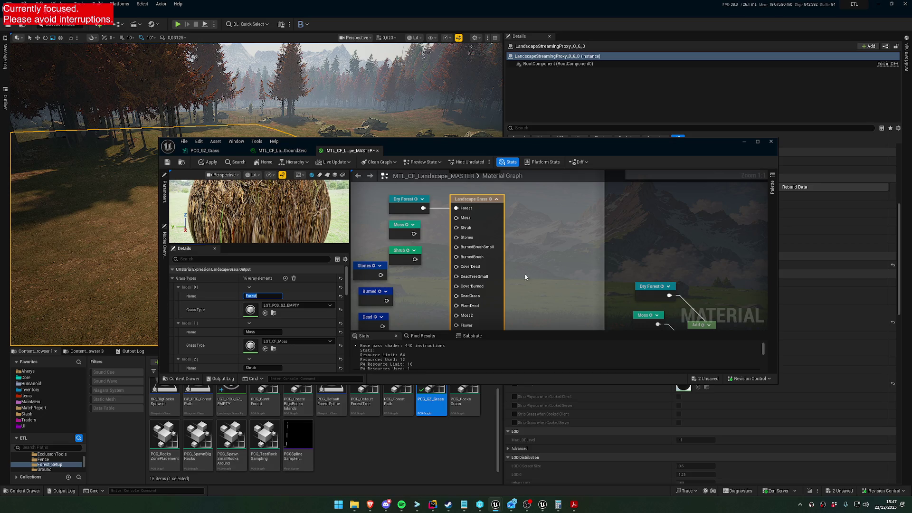
left_click(167, 163)
left_click(204, 150)
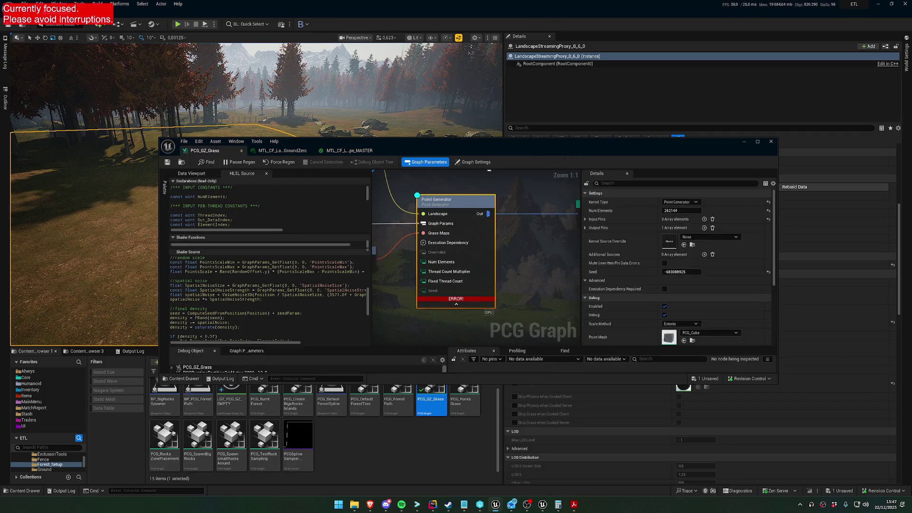
Write Density into the shader's if condition.
left_click_drag(432, 85, 432, 67)
left_click_drag(429, 141, 427, 322)
left_click_drag(429, 176, 429, 151)
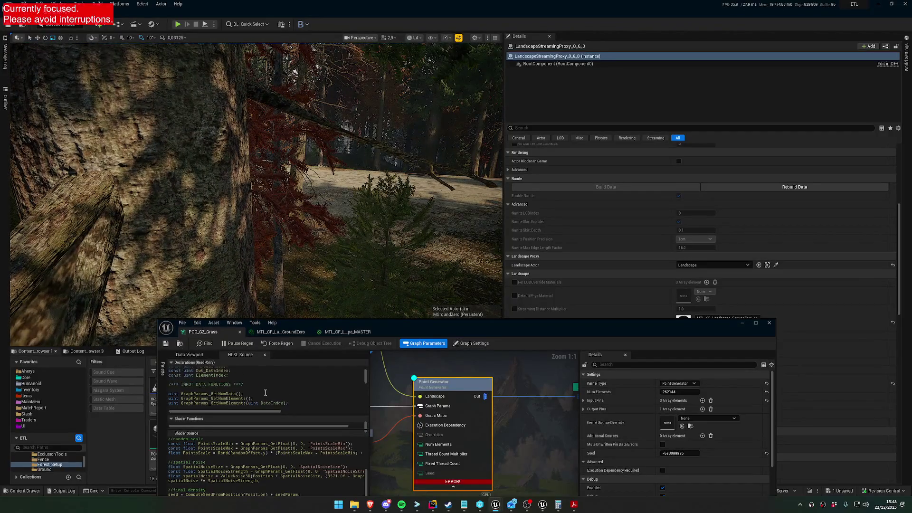
left_click_drag(390, 331, 396, 186)
scroll(262, 330, "down", 3)
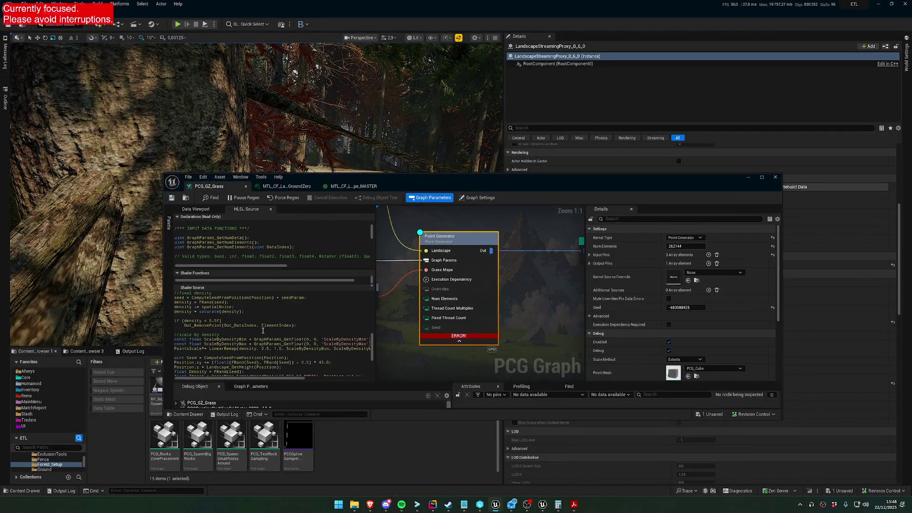
scroll(203, 320, "down", 3)
scroll(220, 331, "up", 6)
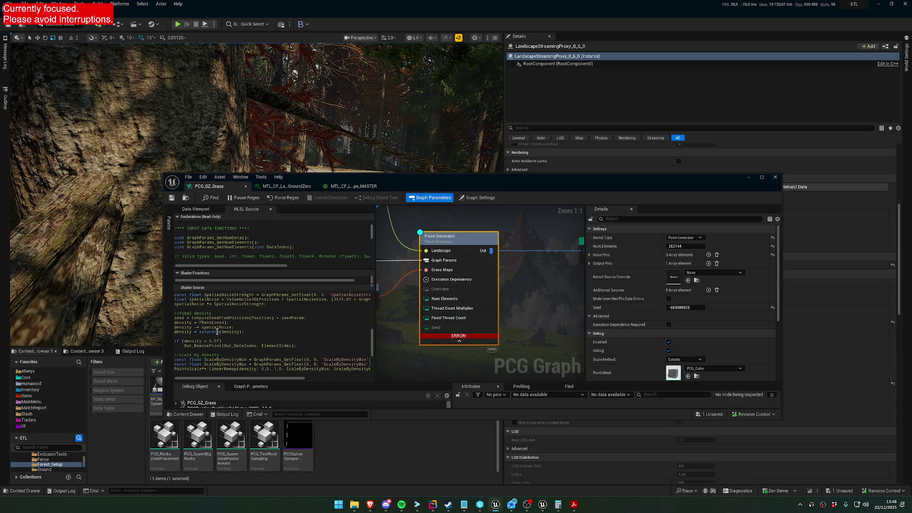
scroll(211, 338, "down", 5)
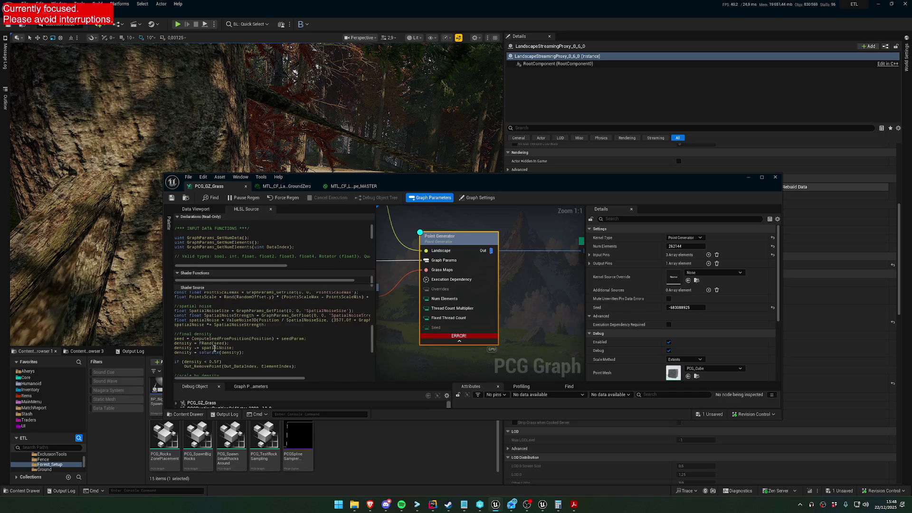
scroll(224, 337, "down", 3)
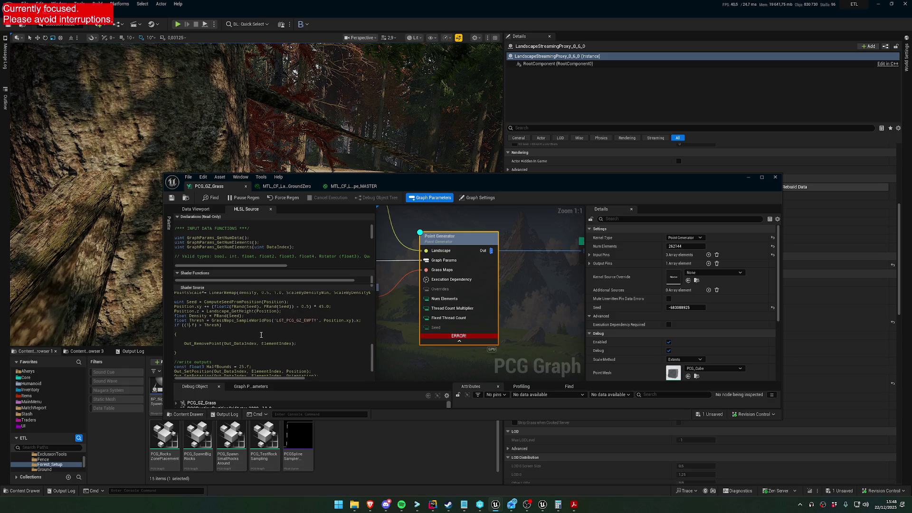
type("Density")
Place the Out_RemovePoint call inside the if block's braces.
scroll(254, 333, "up", 3)
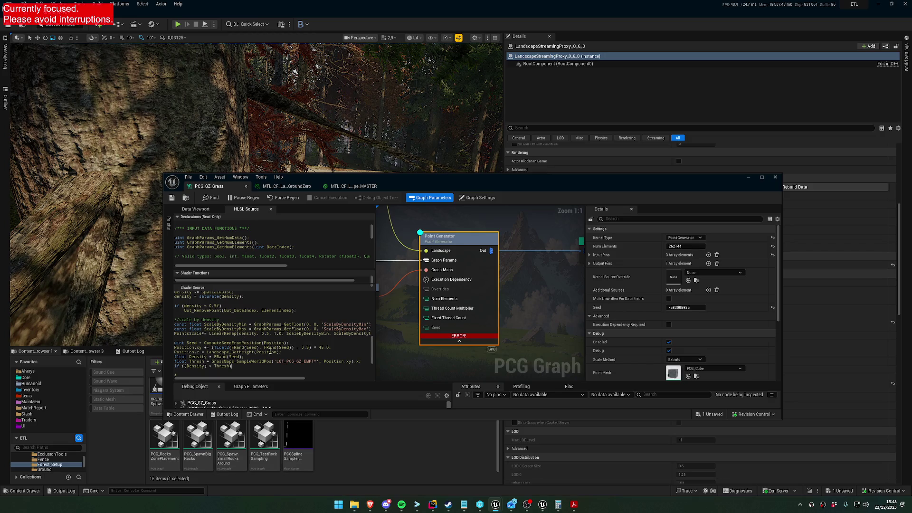
key("Return")
key("ctrl+v")
scroll(230, 352, "down", 1)
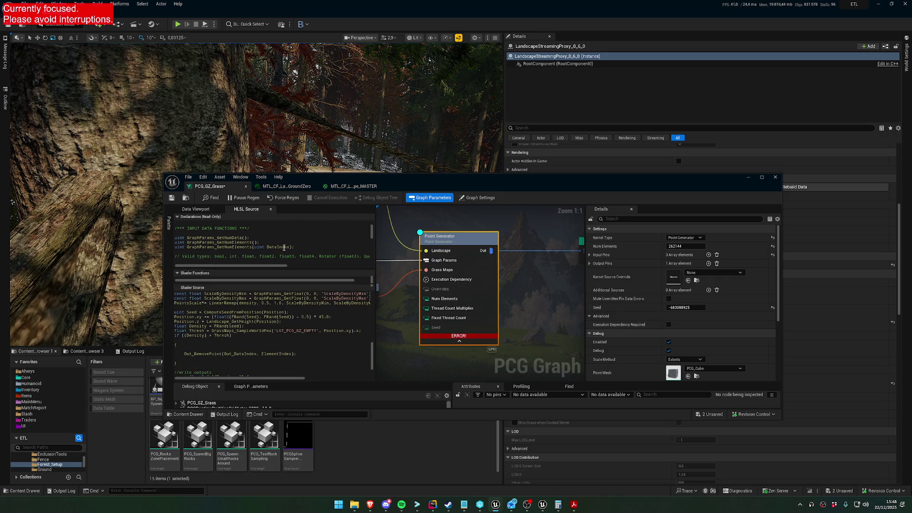
Replace Thresh with 0 so the condition reads if ((Density) > 0).
double_click(222, 336)
left_click(222, 339)
double_click(219, 336)
type("0")
left_click_drag(320, 180, 319, 267)
Save the graph with a fixed 1.f threshold and regenerate the points.
left_click(179, 267)
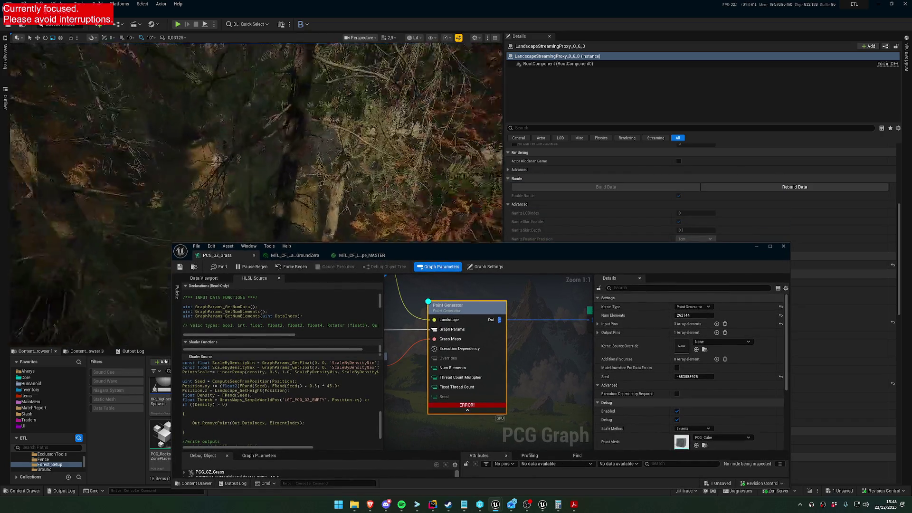
left_click(226, 404)
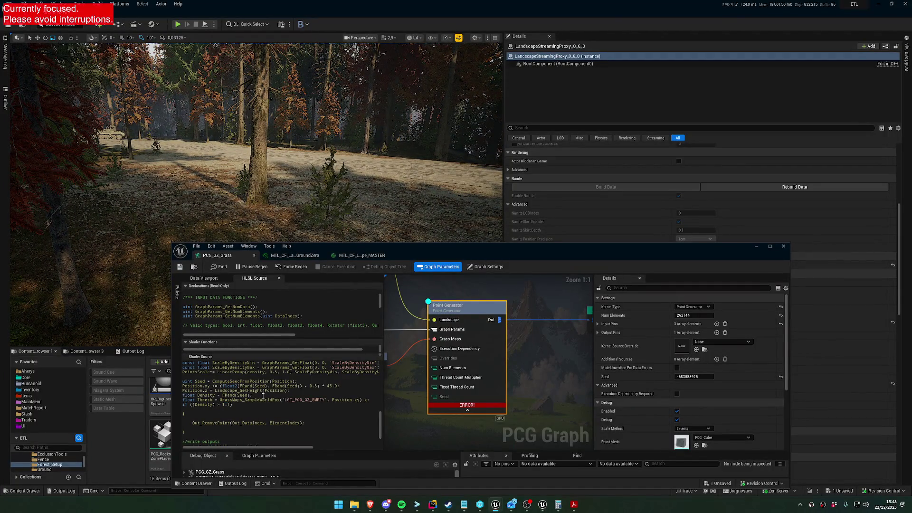
key("Return")
key("BackSpace")
left_click(180, 268)
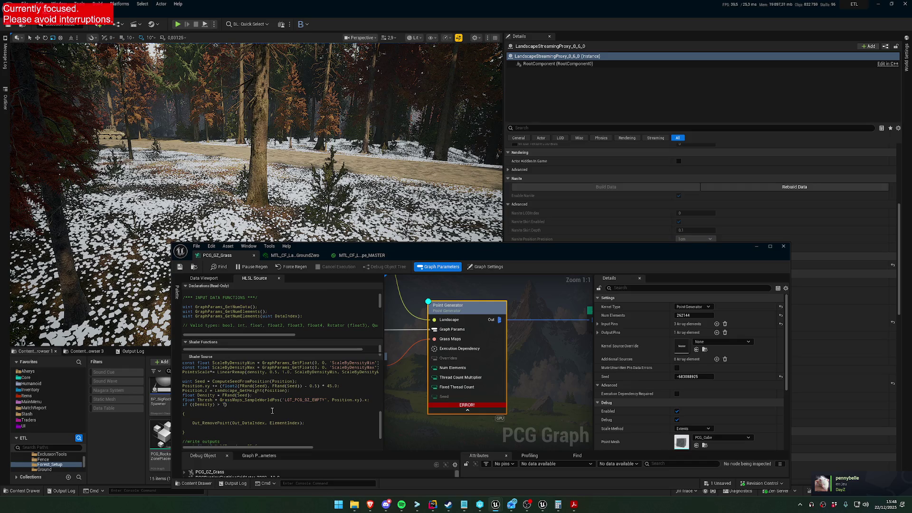
Restore Thresh as the condition's threshold and save to regenerate the grass points.
type("h")
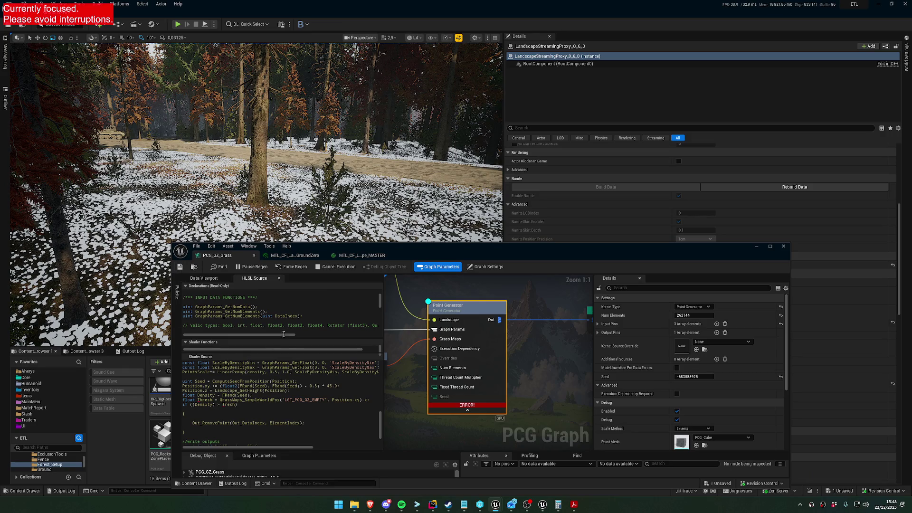
left_click_drag(347, 254, 335, 315)
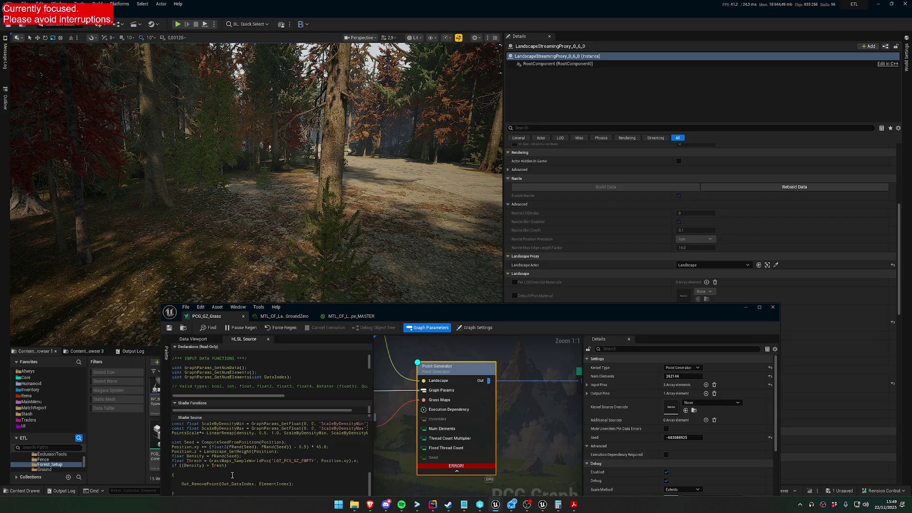
left_click(170, 328)
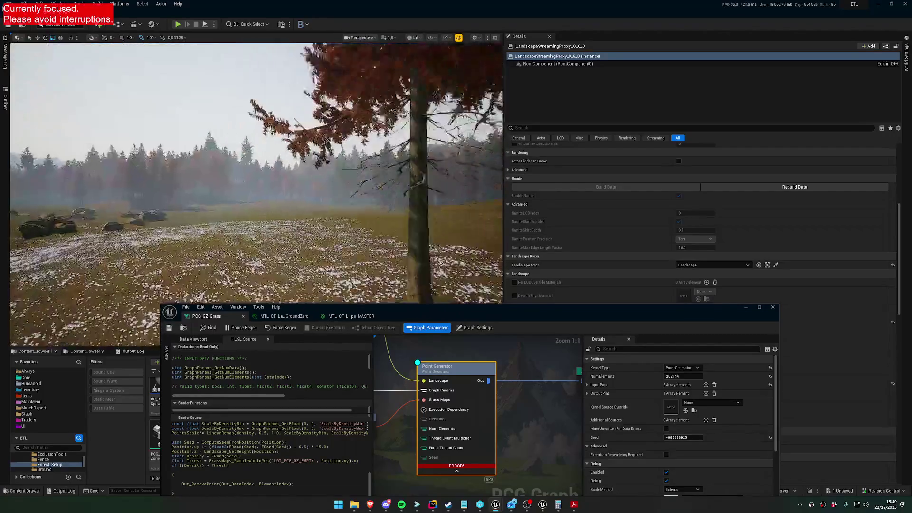
left_click_drag(447, 315, 358, 182)
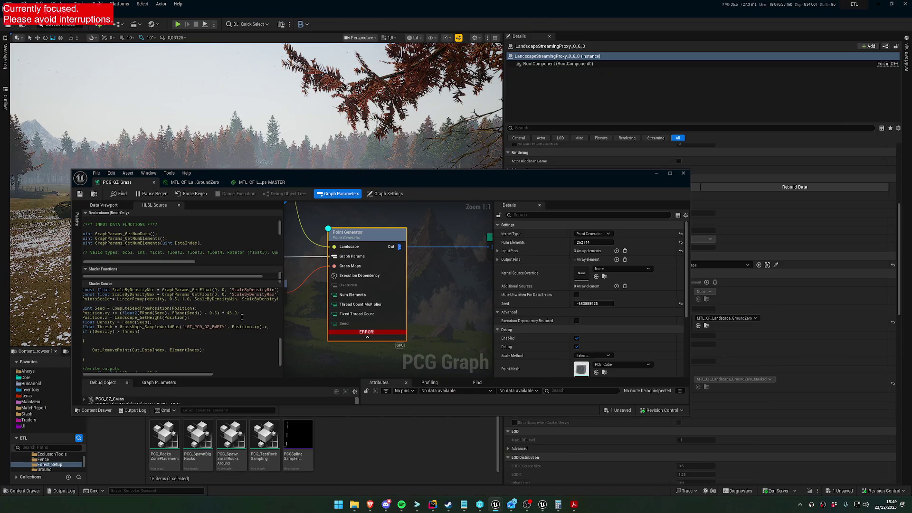
scroll(194, 337, "down", 2)
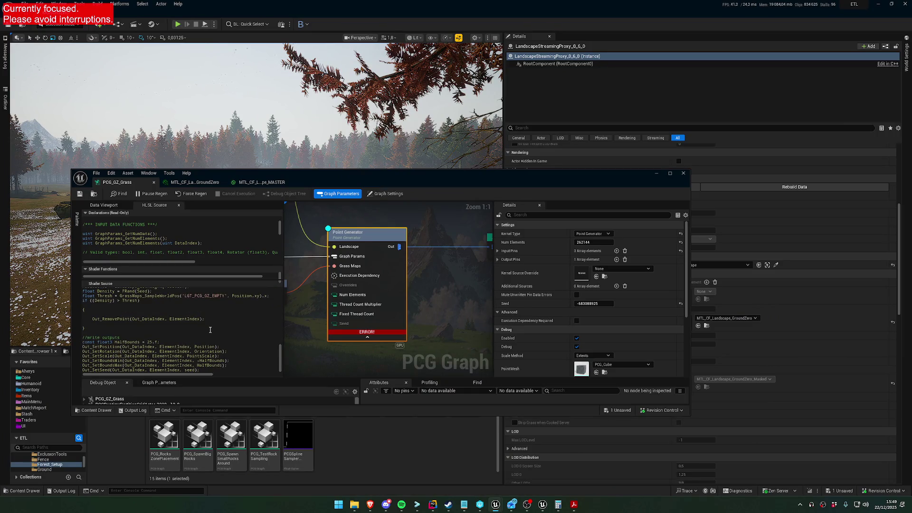
scroll(210, 330, "up", 2)
scroll(210, 330, "up", 1)
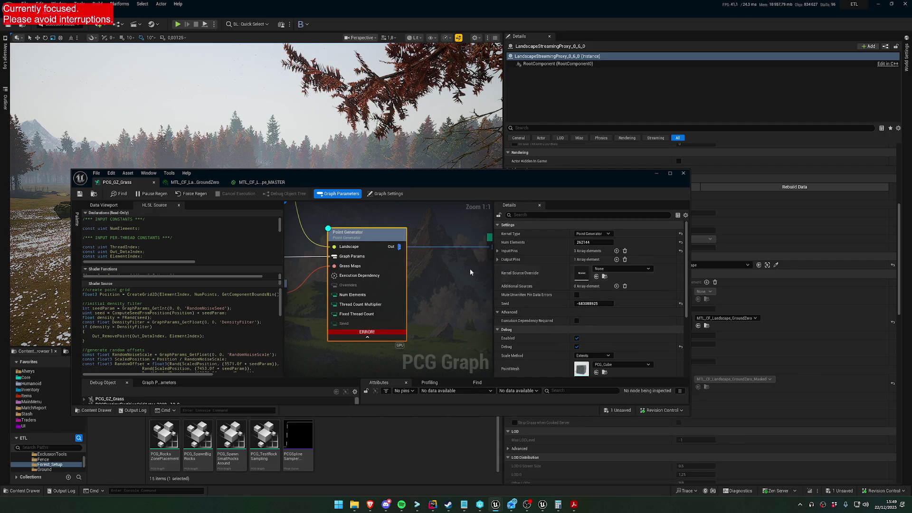
left_click_drag(519, 202, 510, 272)
Fly through the forest inspecting the white grass points, then show the graph's Graph Settings.
key("w")
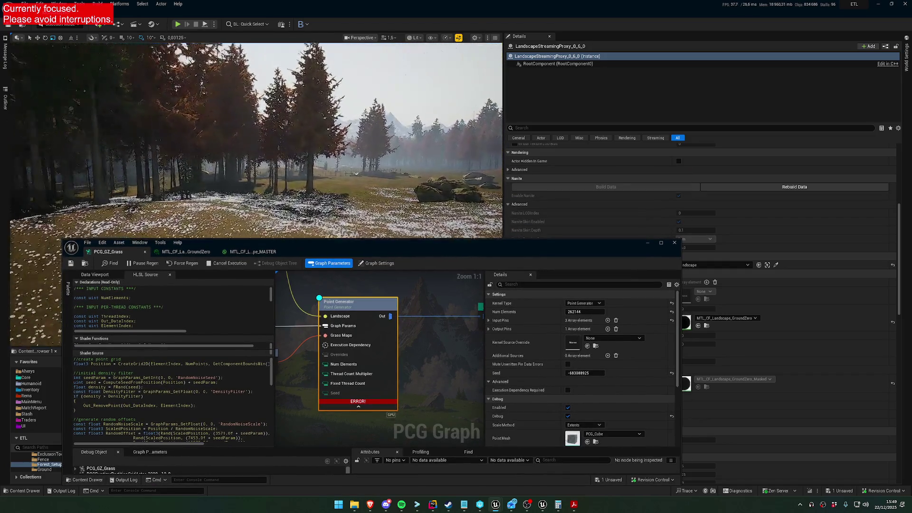
scroll(256, 140, "down", 1)
key("w")
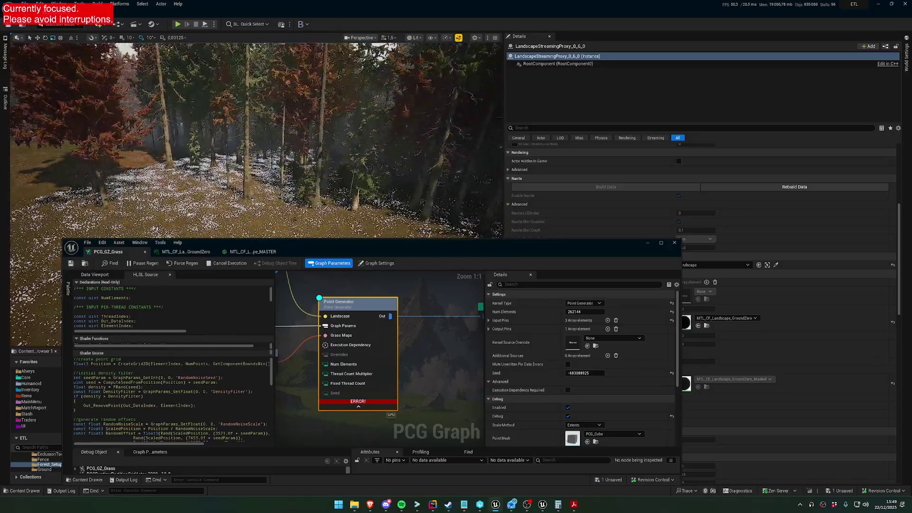
scroll(256, 141, "up", 1)
scroll(256, 140, "down", 1)
key("w")
scroll(256, 140, "up", 4)
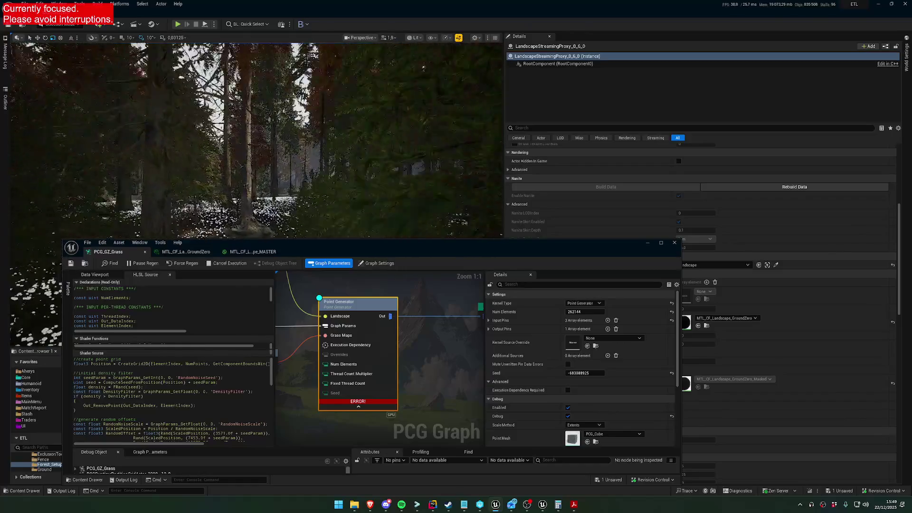
scroll(256, 140, "down", 4)
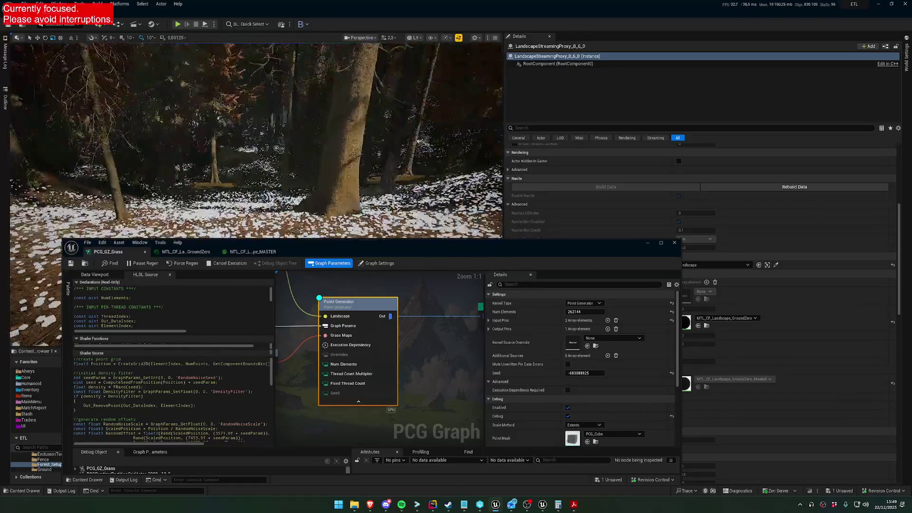
scroll(257, 140, "up", 4)
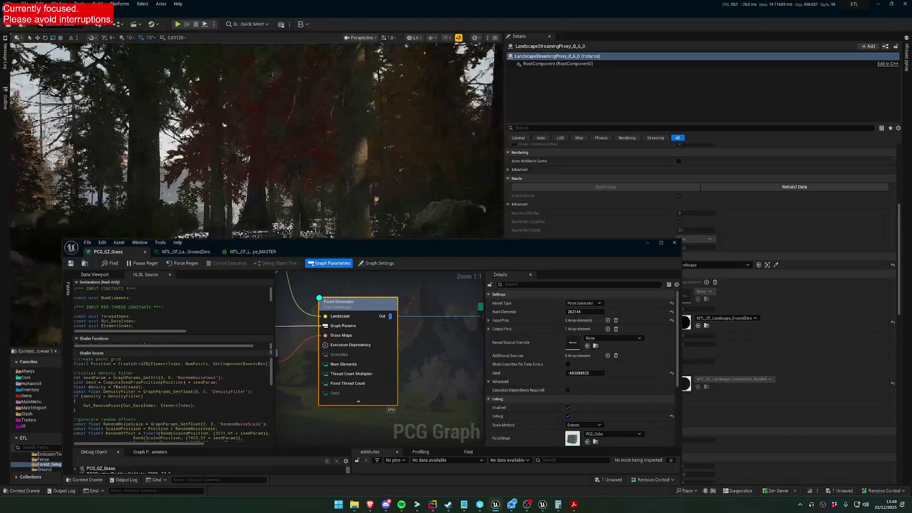
scroll(256, 140, "up", 1)
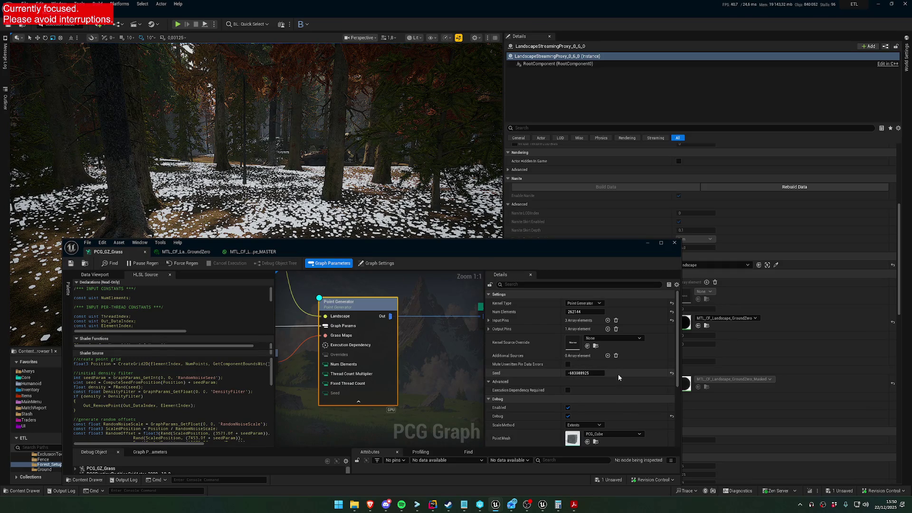
scroll(618, 385, "down", 3)
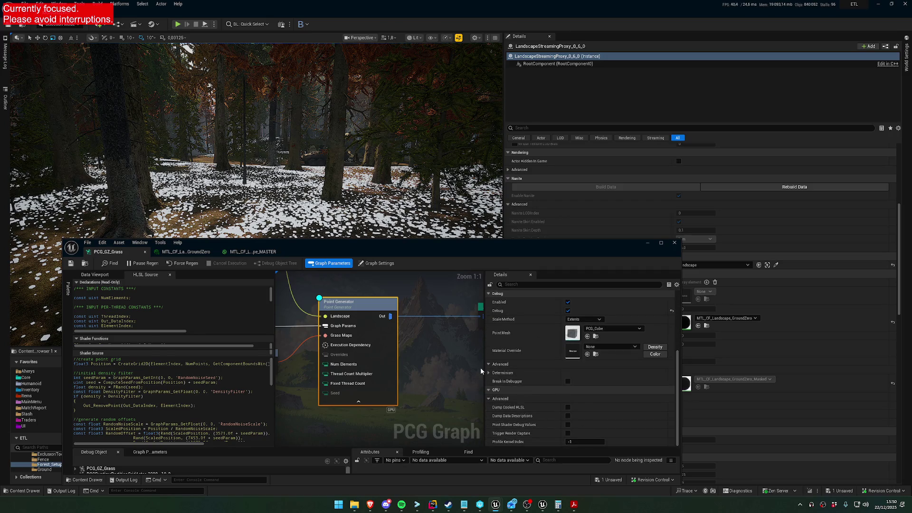
scroll(414, 387, "up", 2)
scroll(369, 375, "down", 4)
scroll(399, 373, "up", 2)
left_click(405, 352)
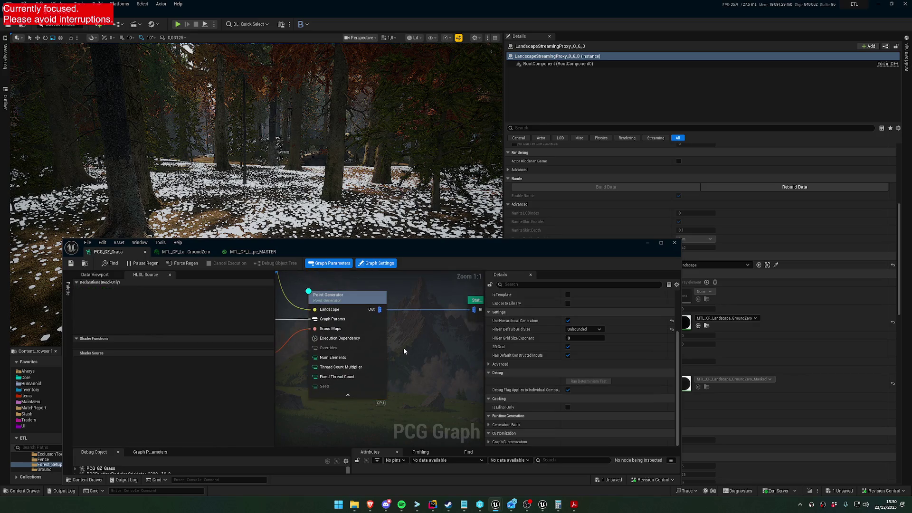
Disable debug display on both the Point Generator and the Static Mesh Spawner nodes.
left_click(343, 300)
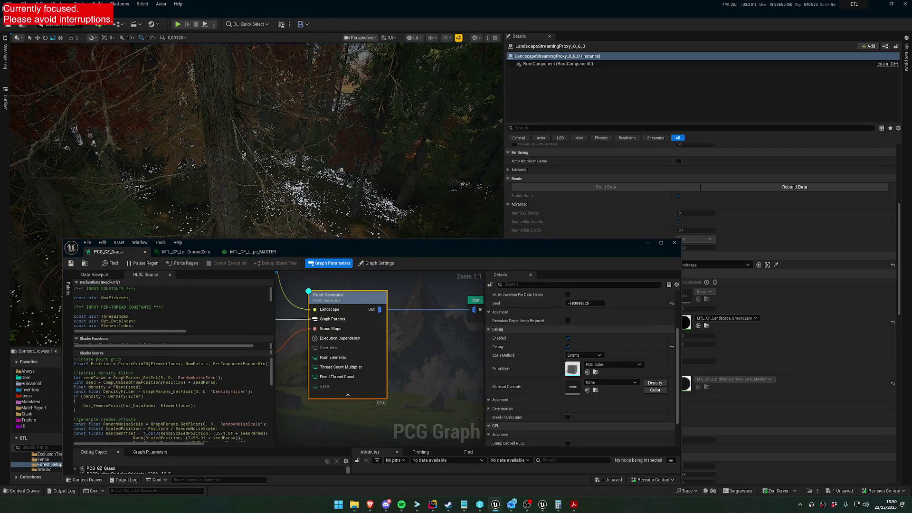
left_click_drag(256, 142, 266, 152)
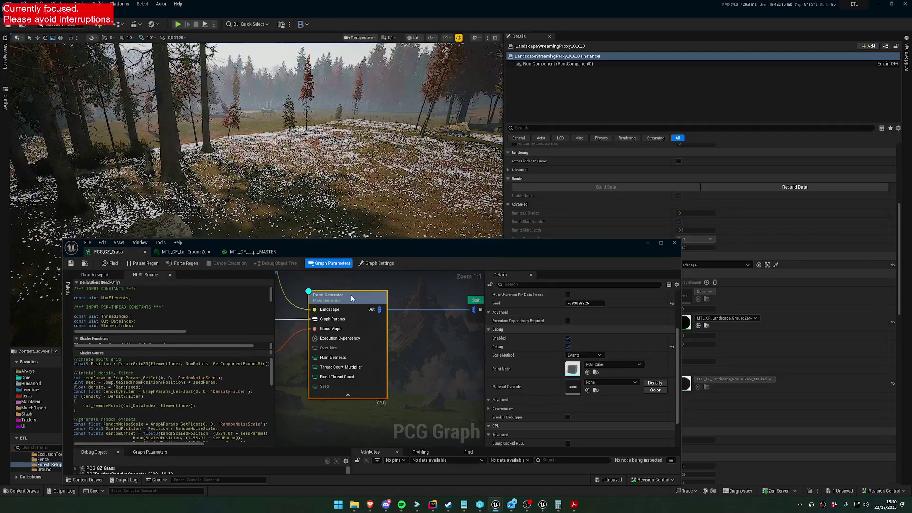
key("d")
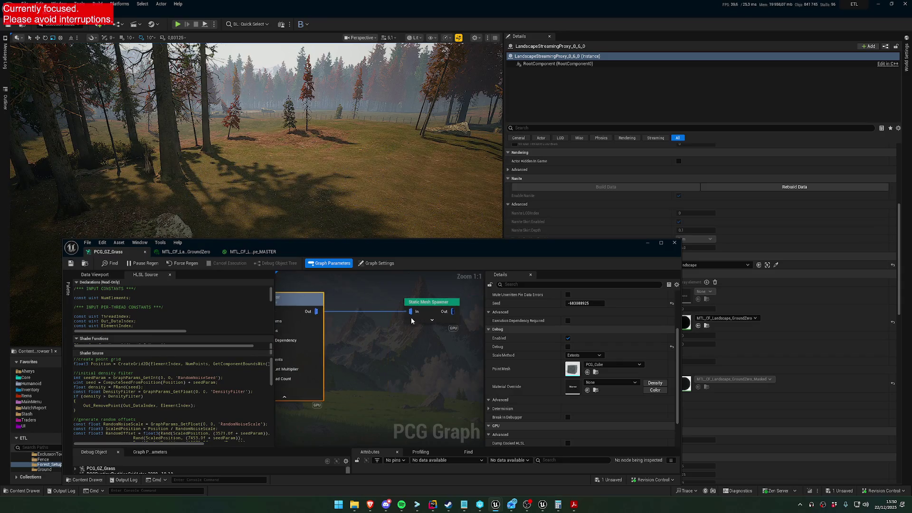
left_click(427, 304)
key("d")
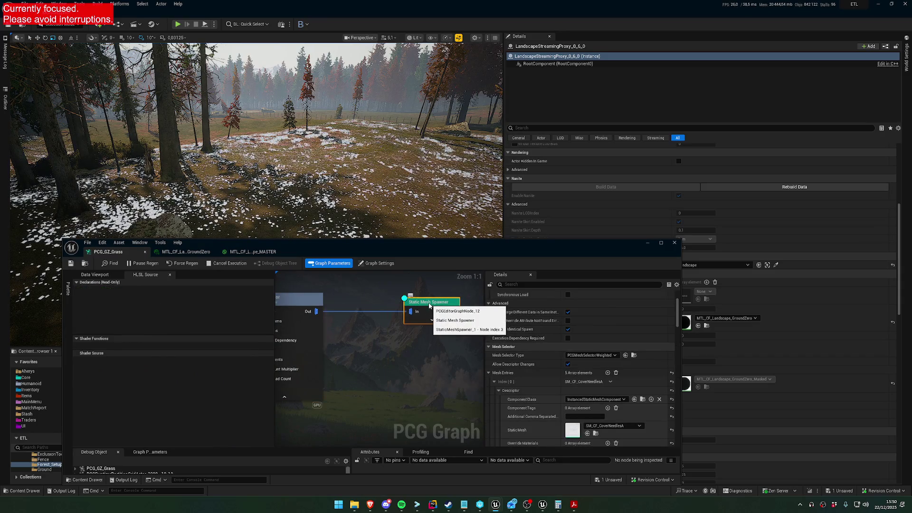
key("d")
left_click_drag(257, 142, 273, 159)
scroll(266, 152, "down", 1)
left_click_drag(409, 364, 426, 366)
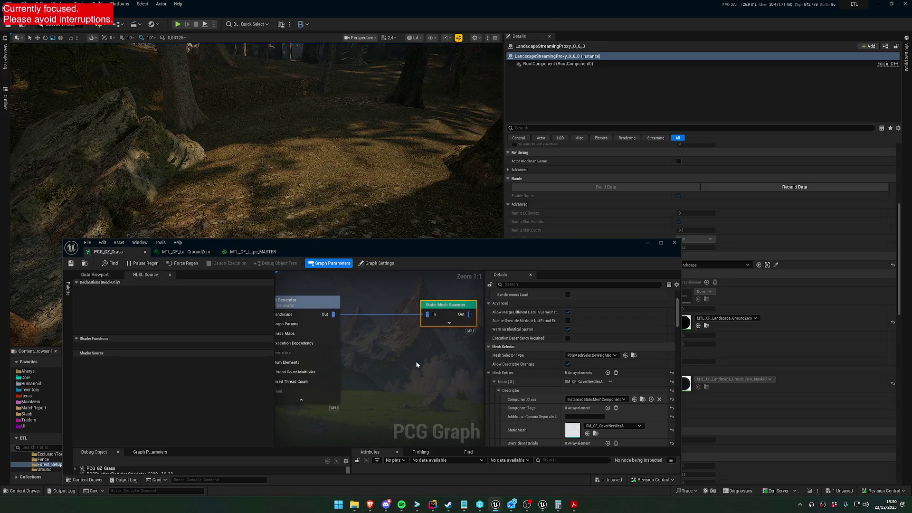
Add a Transform Points node off the Point Generator's output and wire it into the Static Mesh Spawner's In pin.
left_click_drag(331, 314, 366, 332)
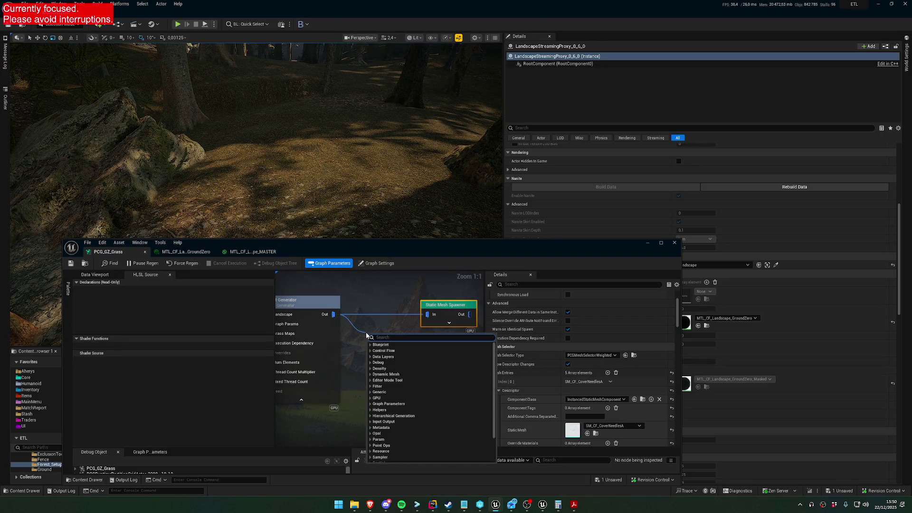
type("transform points")
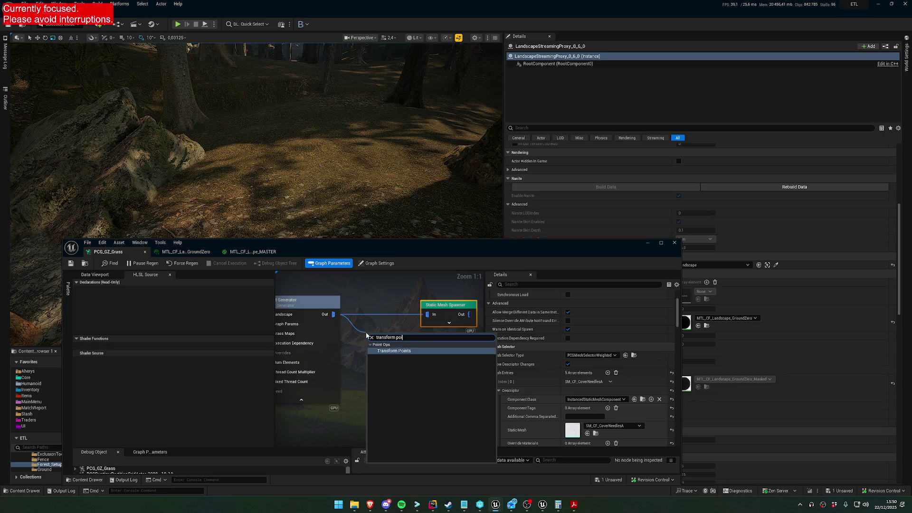
key("Return")
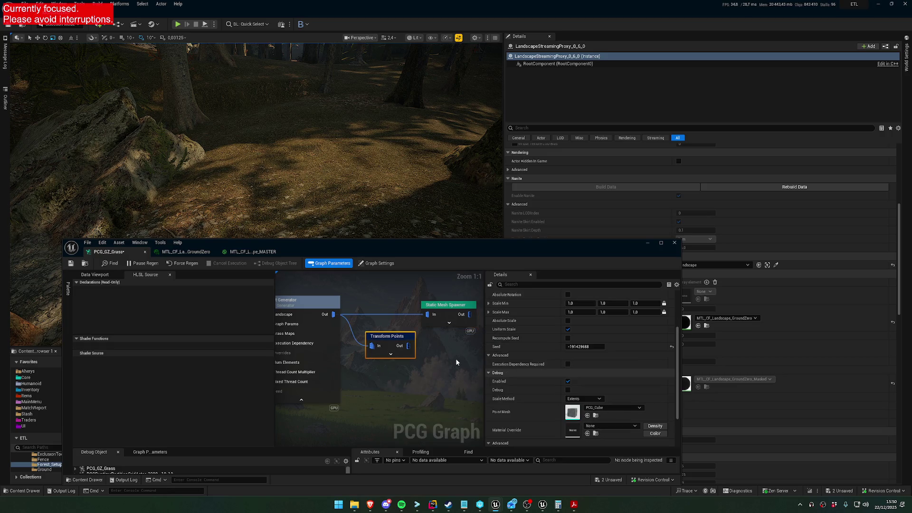
mouse_move(425, 326)
left_mouse_down()
mouse_move(408, 345)
mouse_move(388, 311)
left_mouse_up()
scroll(585, 335, "up", 3)
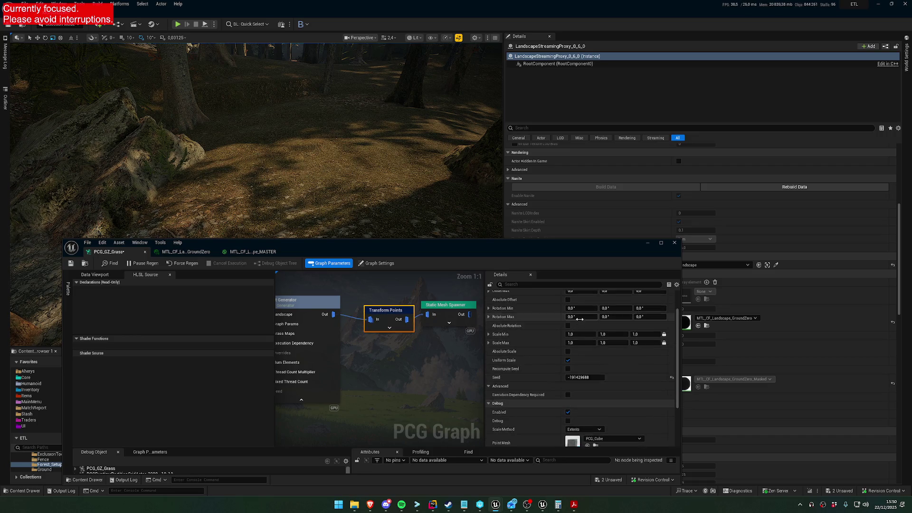
scroll(591, 387, "down", 4)
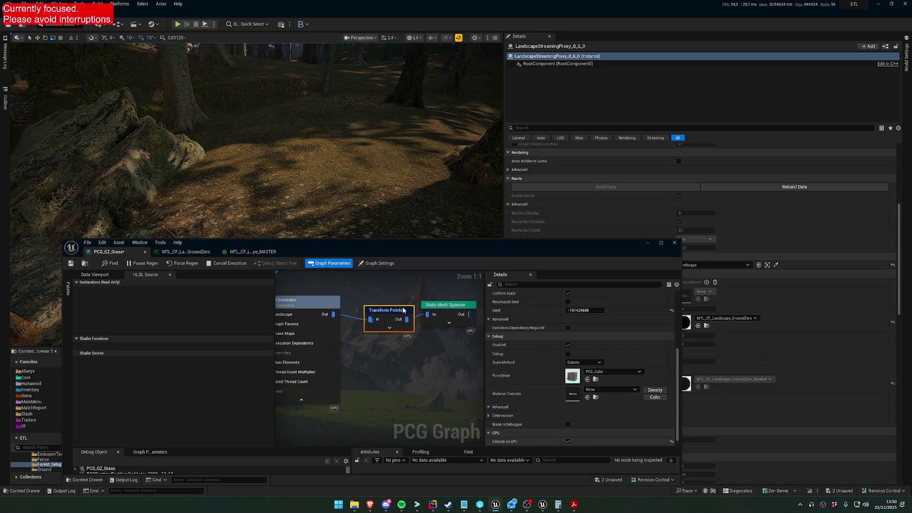
scroll(588, 346, "up", 4)
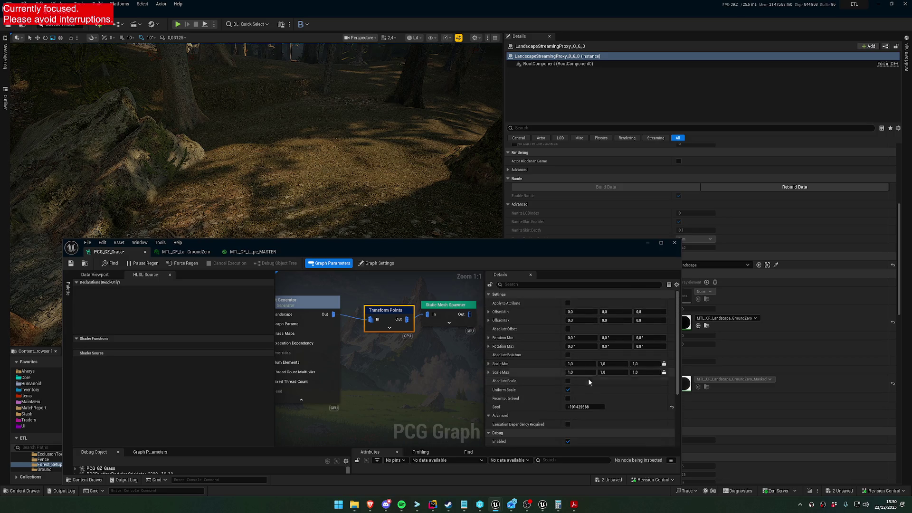
Set Transform Points Scale Min to 5.0 and Scale Max to 10.0 on X, Y and Z.
left_click(613, 372)
type("5")
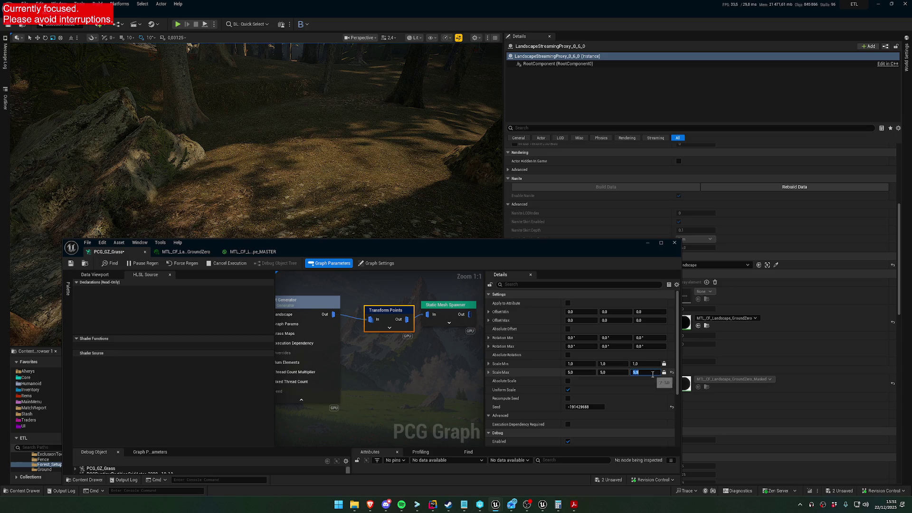
left_click(580, 364)
type("5")
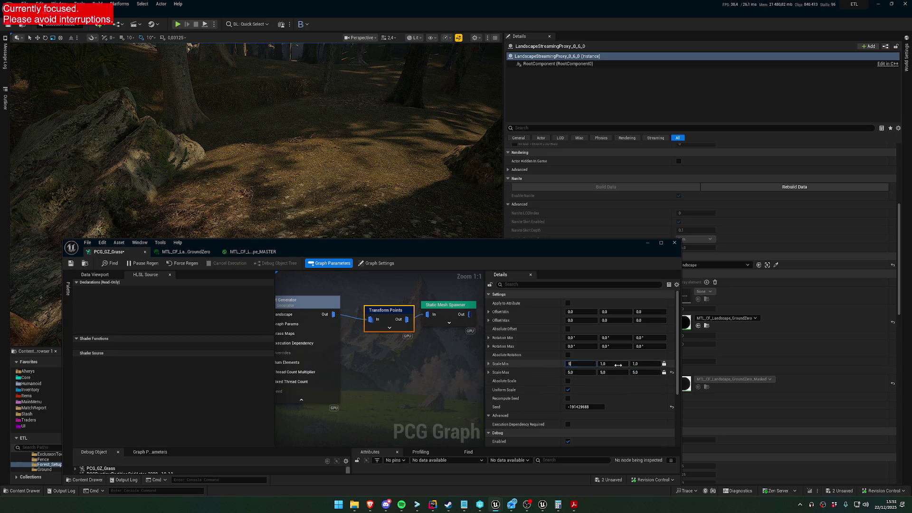
key("Return")
left_click_drag(429, 207, 430, 147)
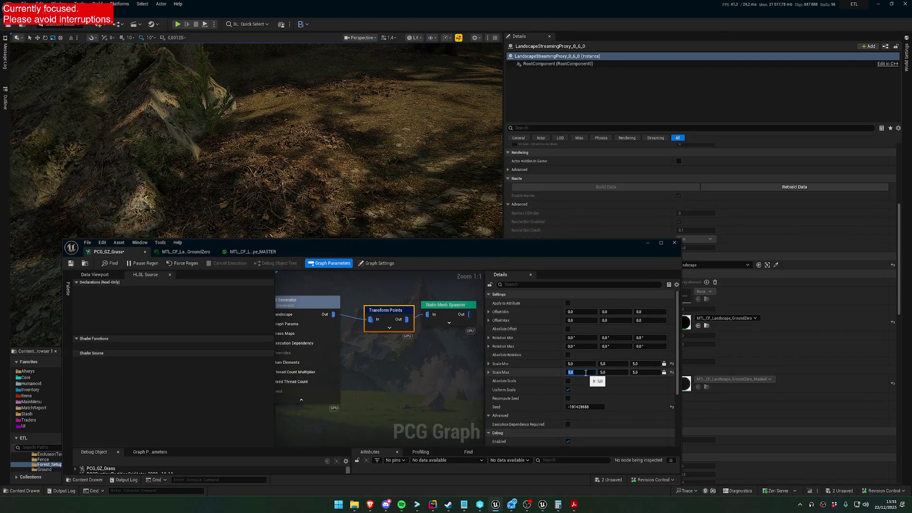
left_click(581, 372)
type("10")
key("Return")
left_click_drag(333, 143, 332, 123)
left_click_drag(256, 143, 257, 157)
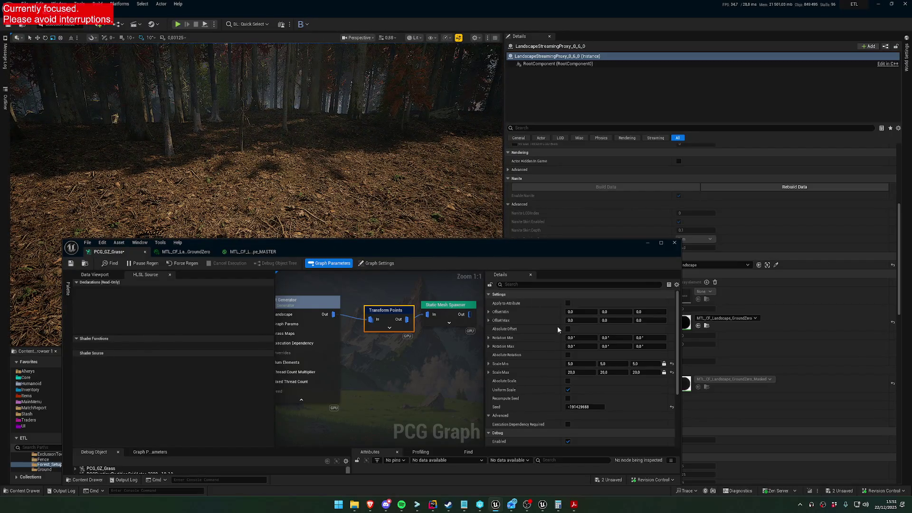
type("0")
key("Return")
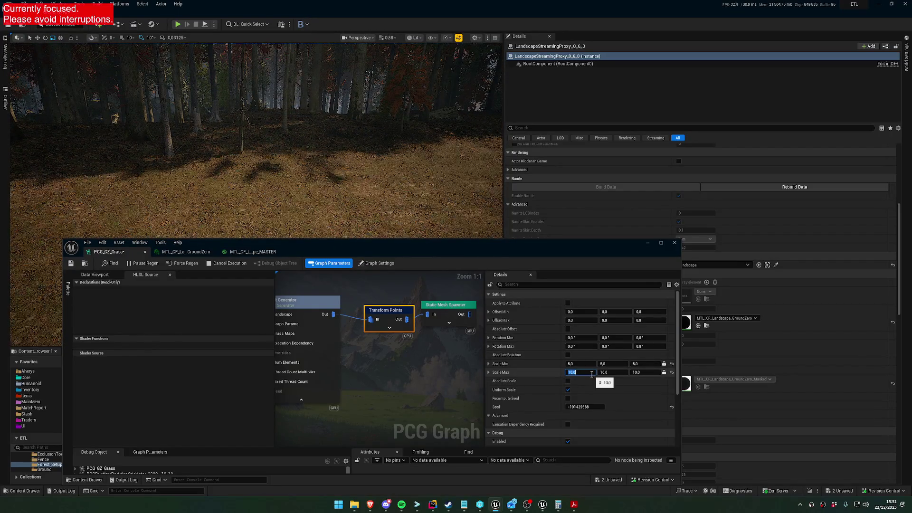
Fly the viewport over the forest floor to inspect the scaled grass, then select the Point Generator.
mouse_move(285, 123)
left_mouse_down()
mouse_move(285, 143)
mouse_move(304, 114)
left_mouse_up()
mouse_move(303, 164)
left_mouse_down()
mouse_move(303, 221)
mouse_move(309, 176)
mouse_move(309, 188)
left_mouse_up()
scroll(303, 209, "down", 3)
scroll(309, 187, "down", 1)
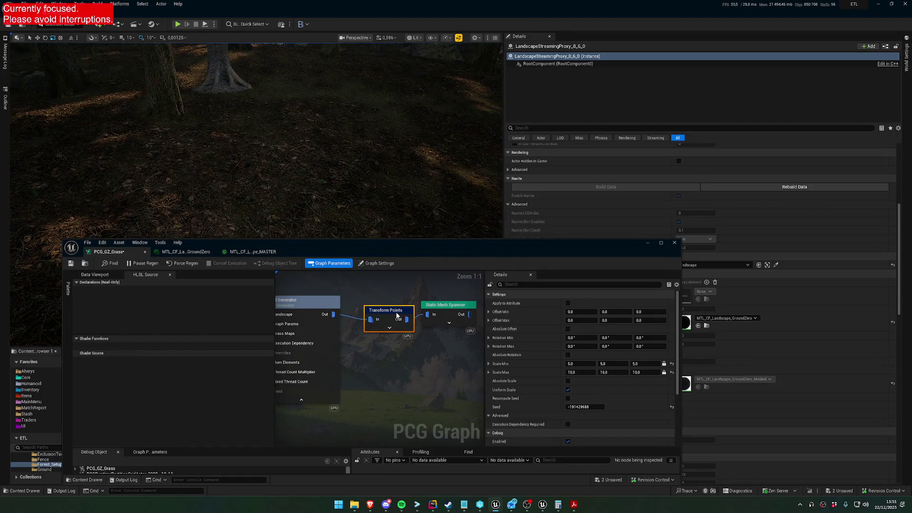
left_click_drag(390, 312, 386, 306)
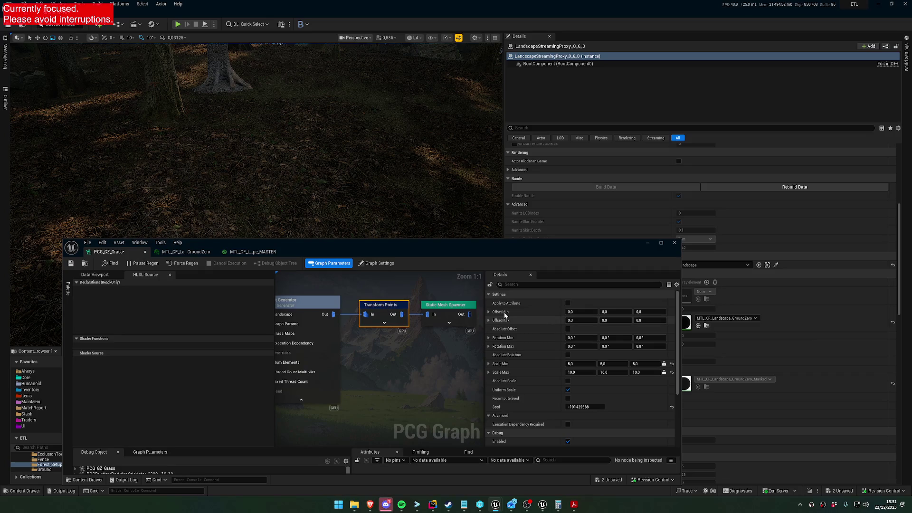
scroll(304, 185, "down", 2)
mouse_move(304, 190)
left_mouse_down()
mouse_move(309, 171)
mouse_move(308, 190)
left_mouse_up()
scroll(309, 178, "down", 1)
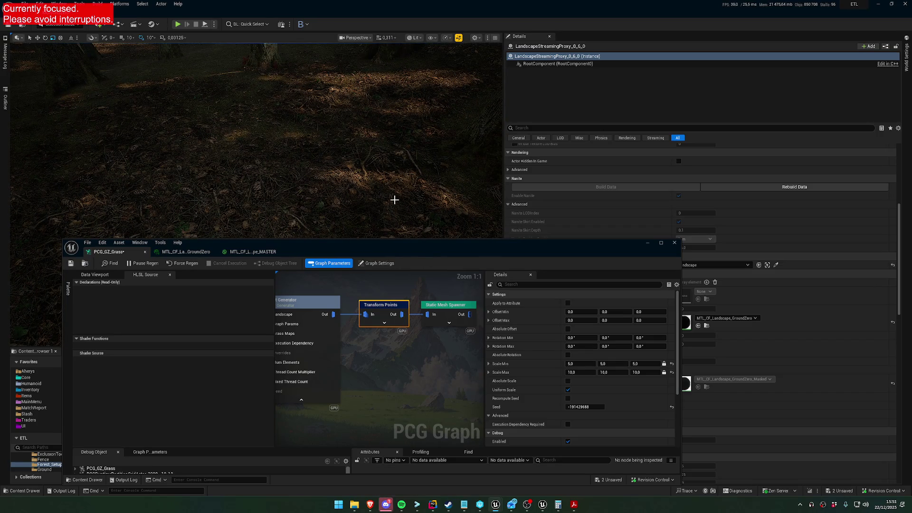
left_click_drag(394, 228, 395, 216)
scroll(394, 224, "up", 4)
scroll(394, 216, "up", 4)
scroll(394, 216, "up", 1)
scroll(394, 216, "down", 1)
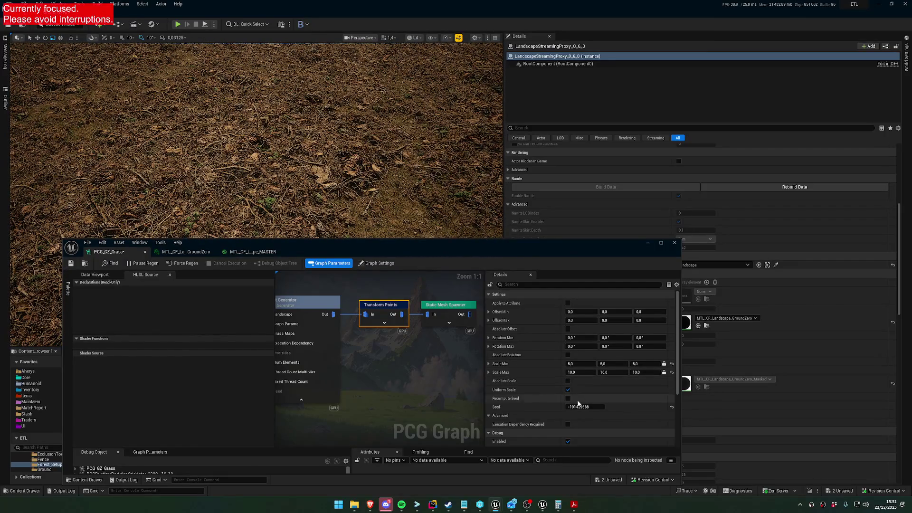
mouse_move(393, 369)
left_mouse_down()
mouse_move(450, 393)
mouse_move(522, 386)
left_mouse_up()
left_click(361, 328)
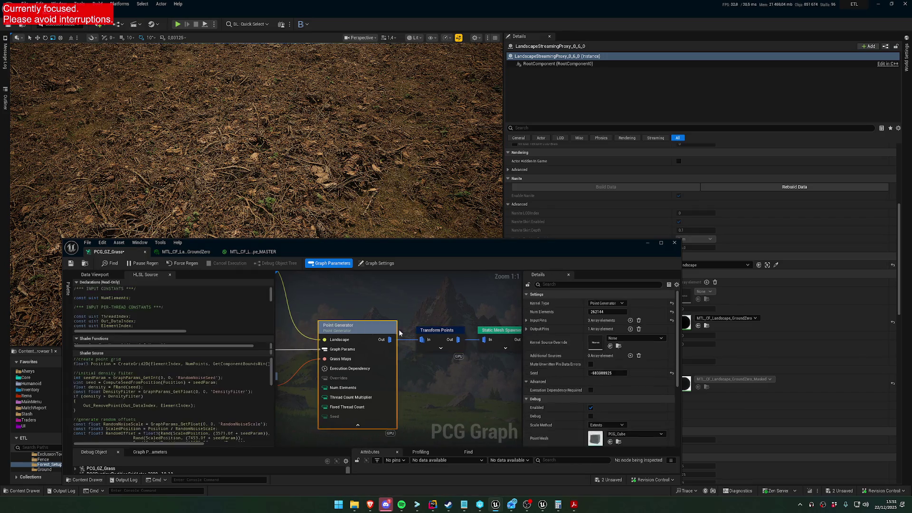
Lower the Point Generator's Num Elements, trying 8000 and 20000 before settling on 30000.
left_click(609, 311)
type("0")
key("Return")
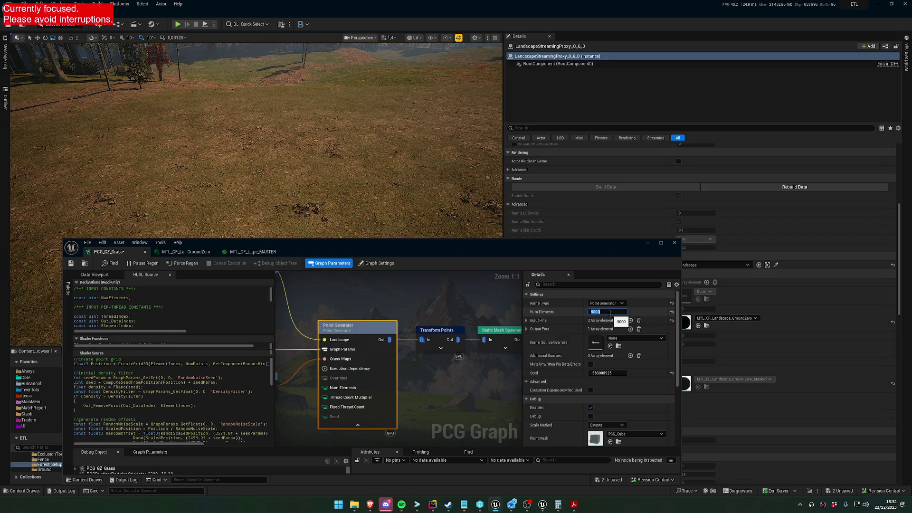
key("Return")
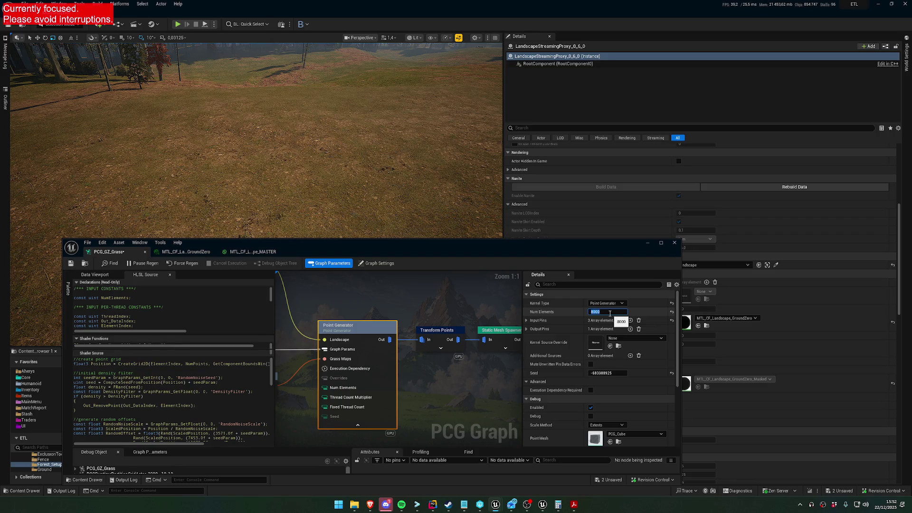
key("Return")
Fly the viewport across several patches of forest floor to check the grass density.
left_click_drag(375, 153, 375, 153)
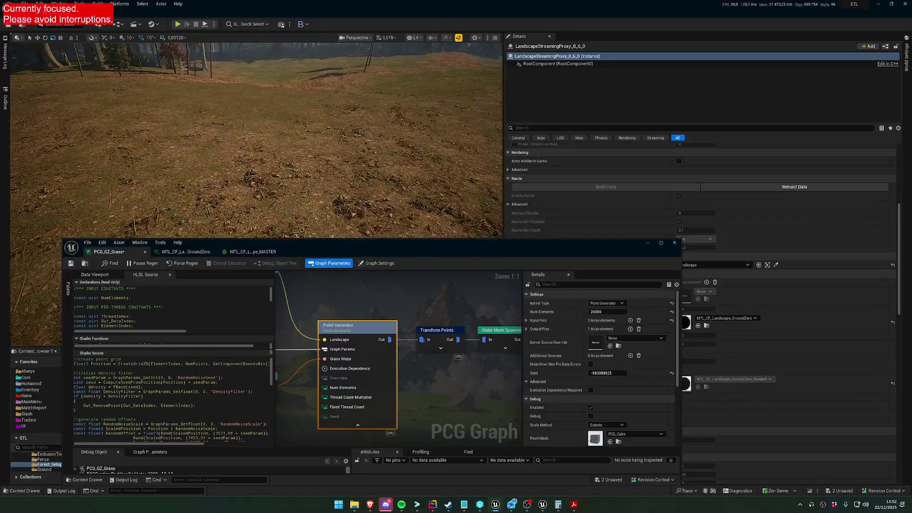
left_click_drag(374, 152, 375, 153)
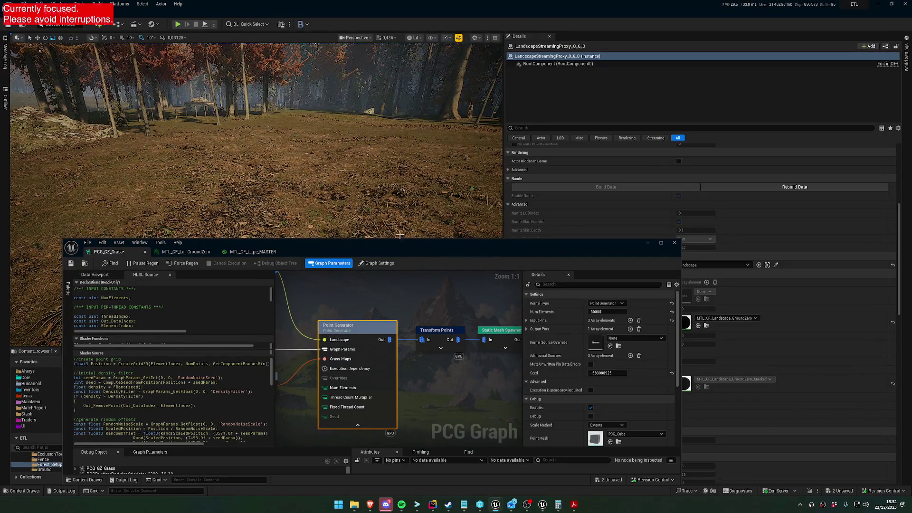
left_click_drag(285, 143, 285, 142)
left_click_drag(398, 163, 397, 163)
left_click_drag(486, 303, 417, 307)
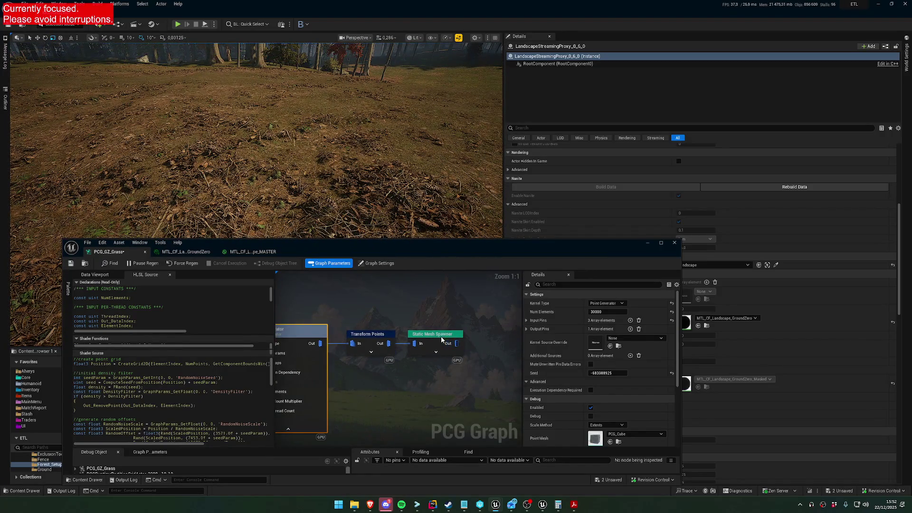
left_click(432, 335)
type("as")
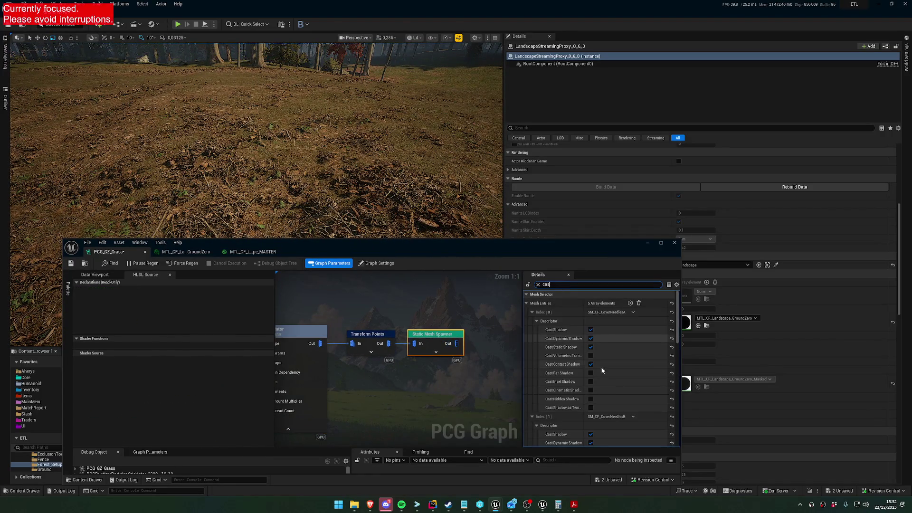
left_click(591, 330)
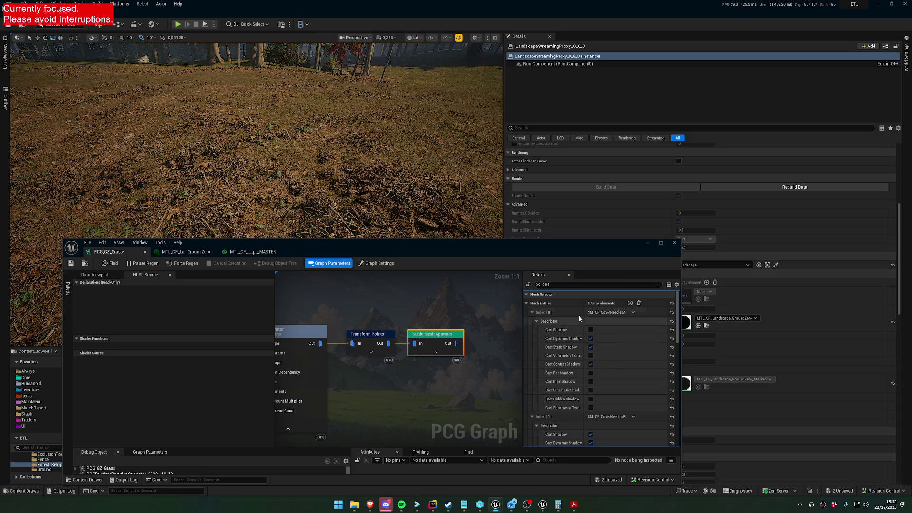
left_click(569, 287)
key("BackSpace")
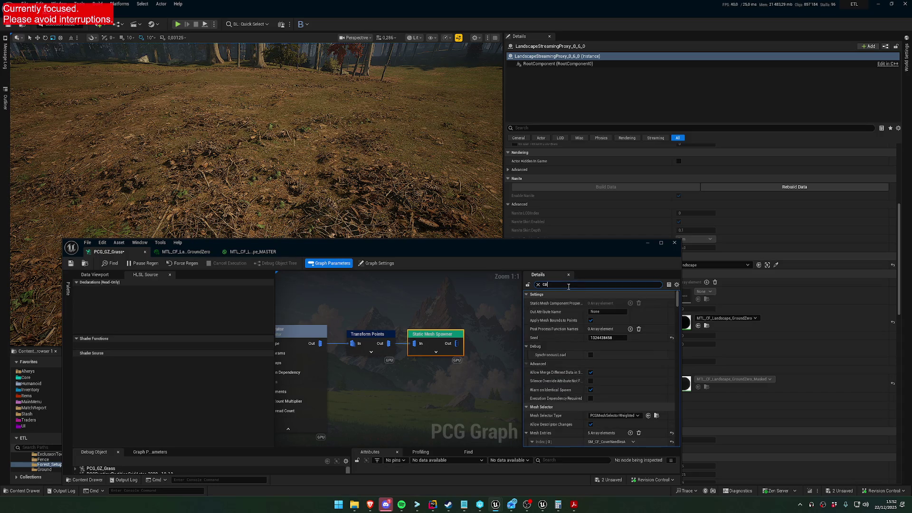
type("st shadow")
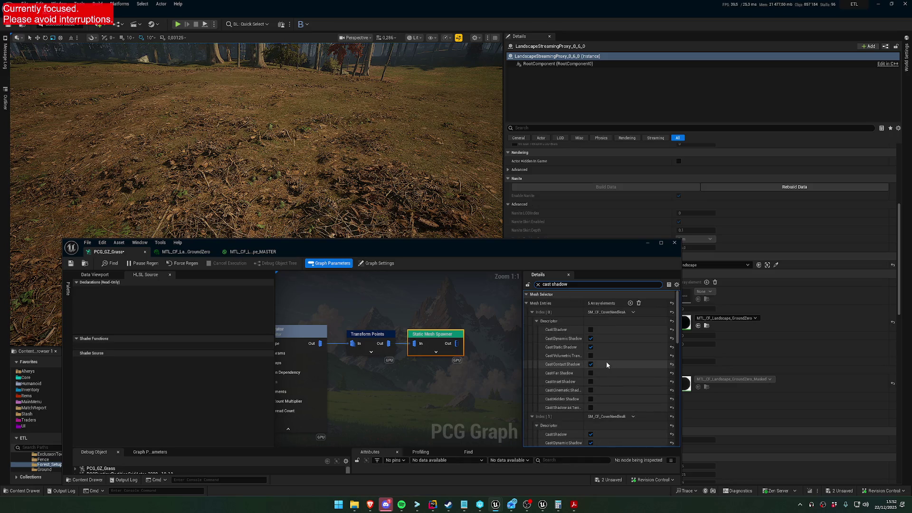
scroll(603, 361, "down", 5)
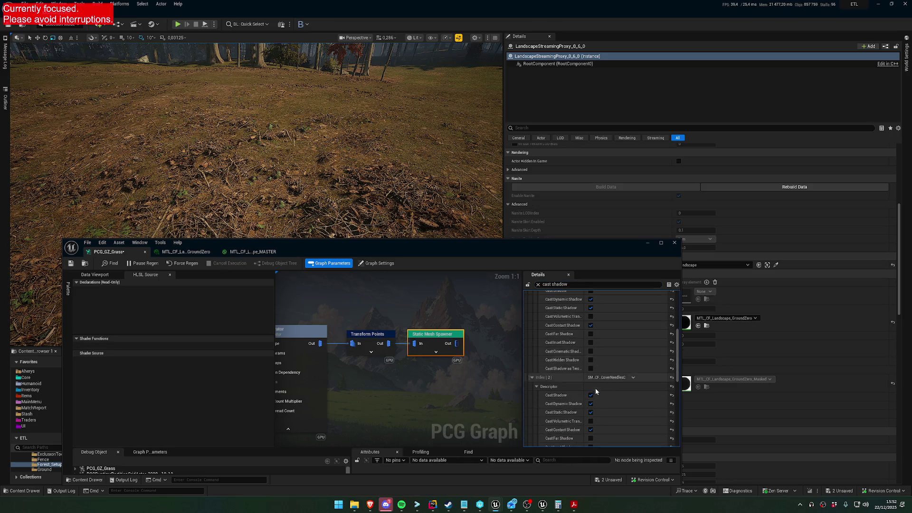
scroll(596, 391, "down", 3)
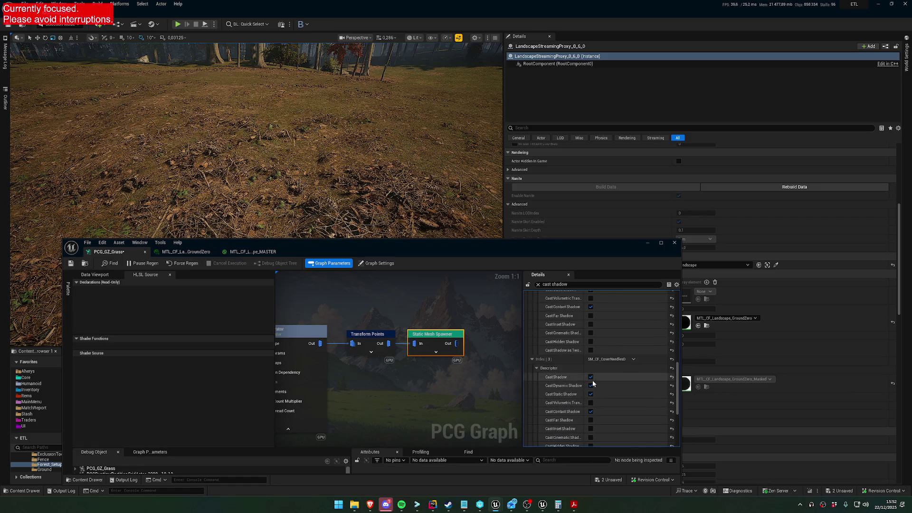
left_click(590, 377)
scroll(596, 379, "down", 2)
left_click(591, 364)
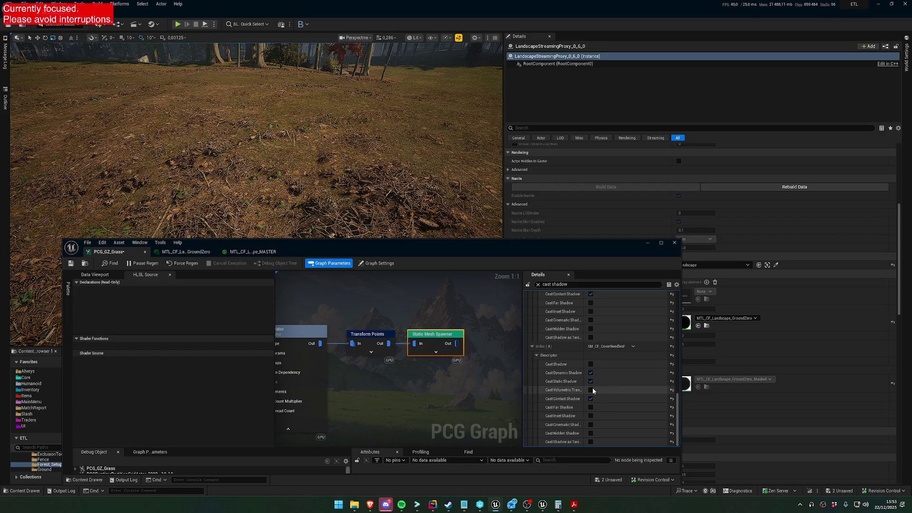
left_click_drag(400, 142, 400, 141)
Clear the cast shadow filter from the spawner's mesh settings and reselect the Static Mesh Spawner.
scroll(578, 365, "up", 5)
scroll(585, 374, "up", 5)
left_click(531, 312)
left_click(558, 284)
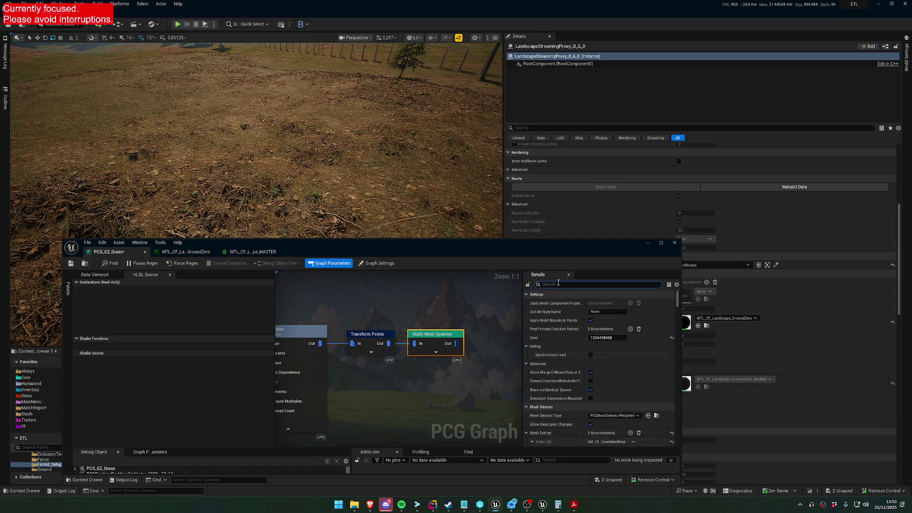
left_click(440, 310)
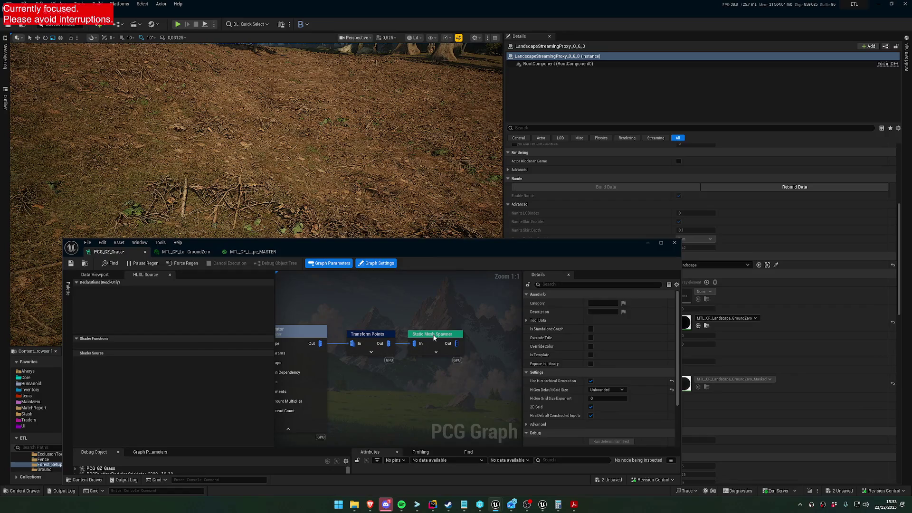
left_click(433, 338)
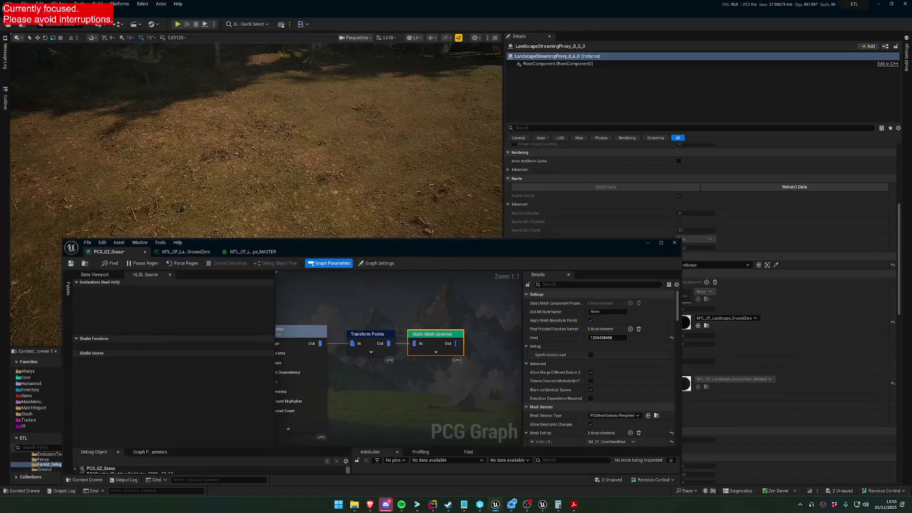
Zoom the viewport around the grassy forest, then pan the graph to the Point Generator node.
scroll(257, 137, "up", 2)
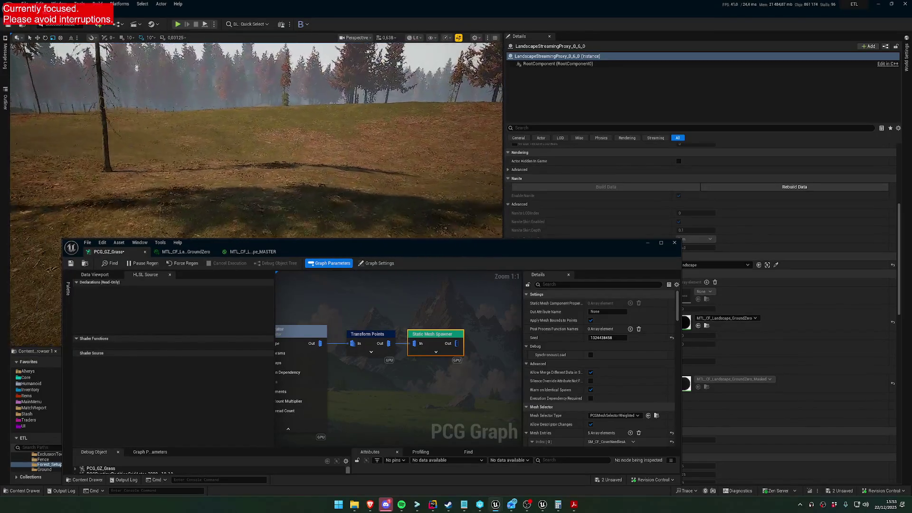
scroll(256, 138, "up", 2)
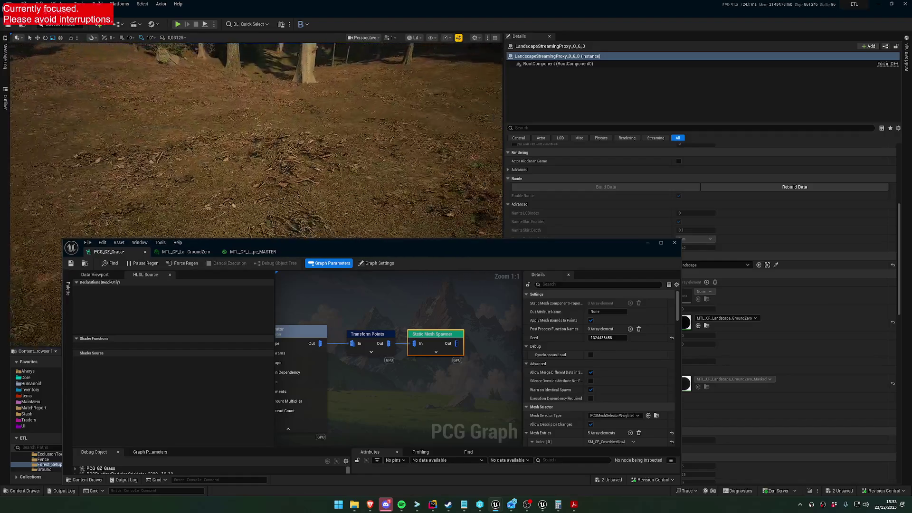
scroll(256, 138, "down", 2)
scroll(257, 137, "up", 4)
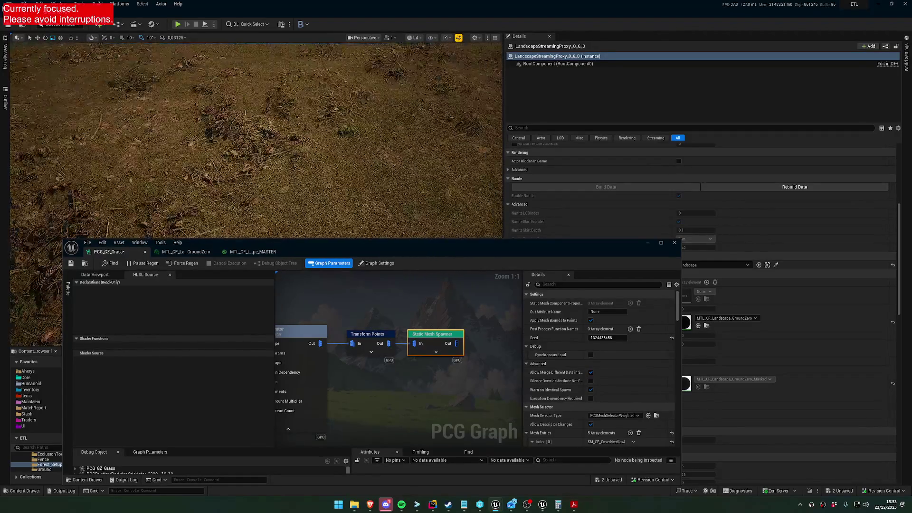
scroll(256, 138, "down", 1)
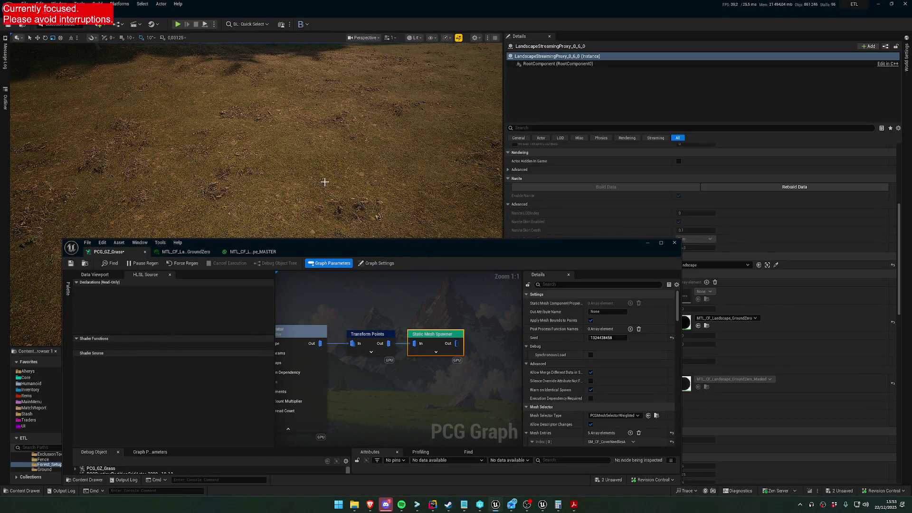
scroll(325, 182, "down", 2)
scroll(324, 182, "up", 2)
scroll(324, 182, "down", 2)
scroll(325, 182, "up", 3)
scroll(324, 182, "up", 1)
left_click_drag(294, 314, 371, 325)
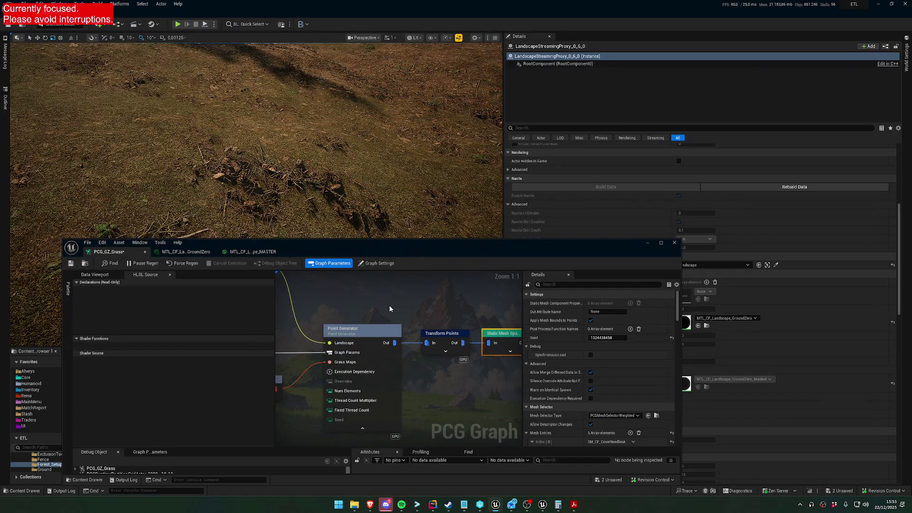
Collapse the Point Generator's extra pins, select it, and maximize the graph editor.
left_click(368, 430)
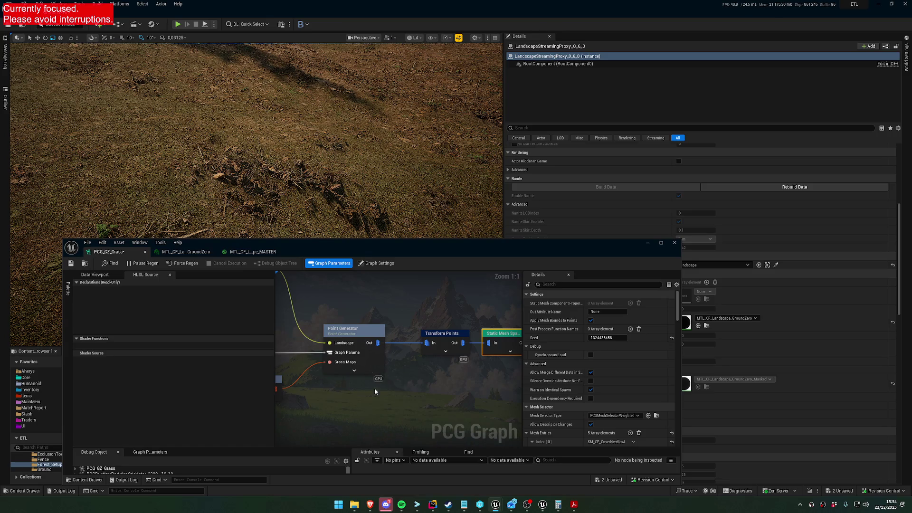
left_click(354, 329)
scroll(220, 383, "down", 3)
scroll(222, 383, "down", 8)
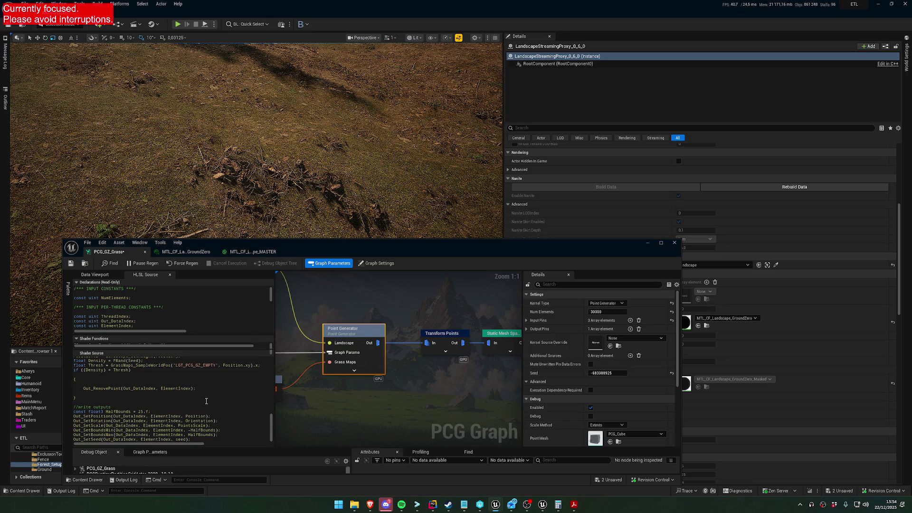
scroll(206, 402, "up", 2)
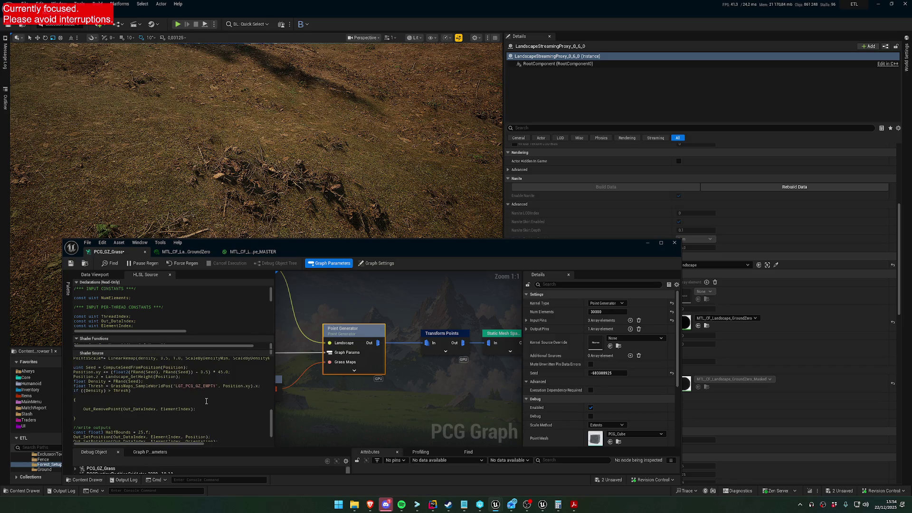
double_click(397, 247)
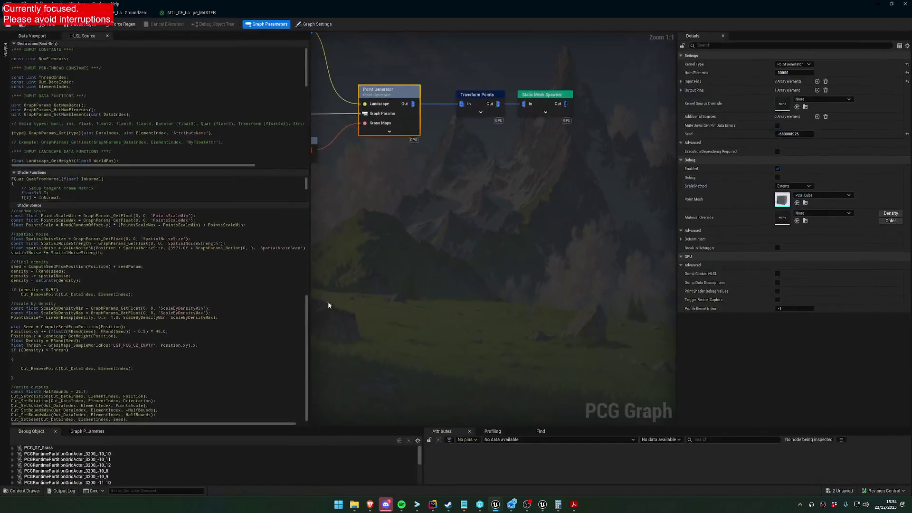
Debug the graph against PCGComponent_25, check profiling, and show Transform Points' output attributes.
left_click(184, 455)
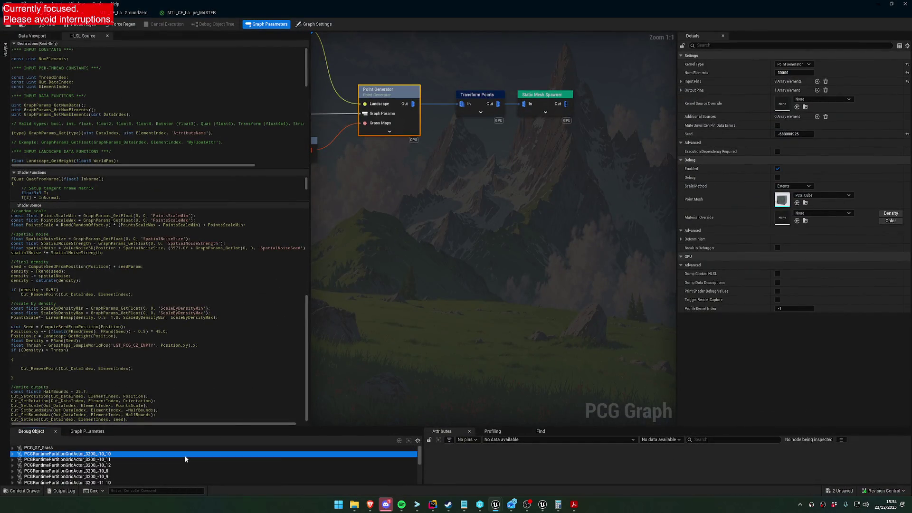
left_click(510, 432)
left_click(13, 454)
left_click(56, 460)
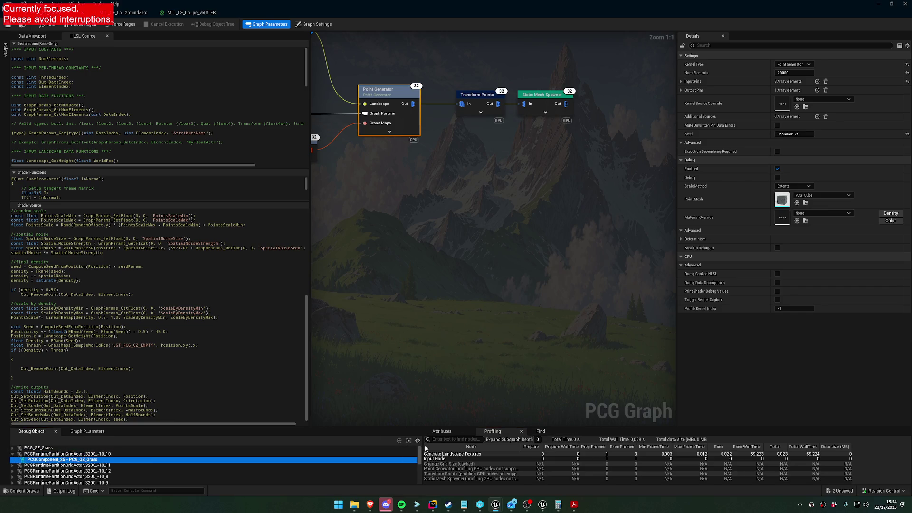
left_click_drag(421, 449, 263, 449)
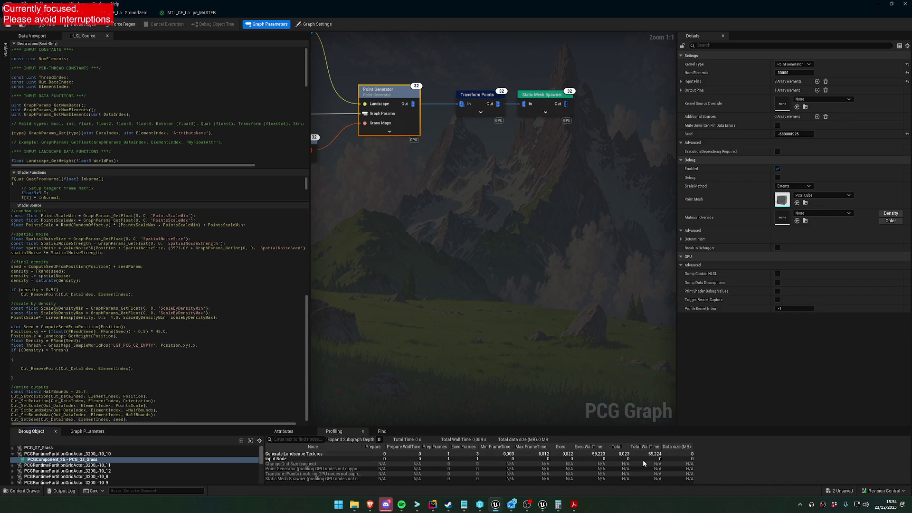
left_click(295, 431)
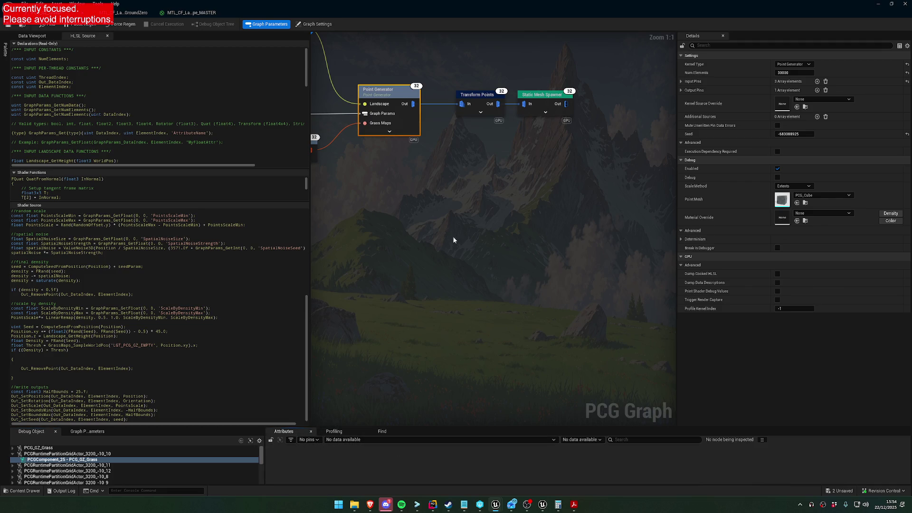
left_click_drag(453, 236, 474, 292)
left_click(495, 150)
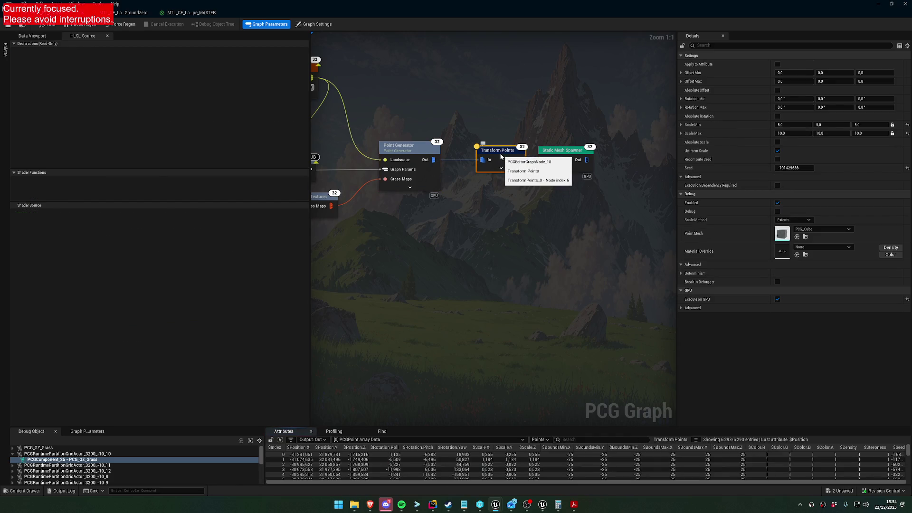
Enlarge the Attributes table and widen columns like $Steepness to browse the 6,293 Transform Points outputs.
left_click_drag(413, 427, 415, 322)
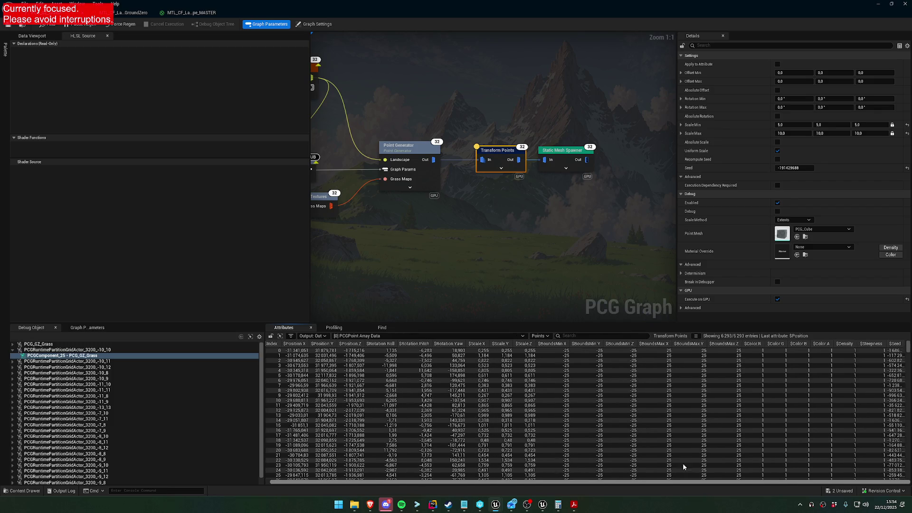
scroll(865, 389, "down", 3)
scroll(850, 413, "up", 3)
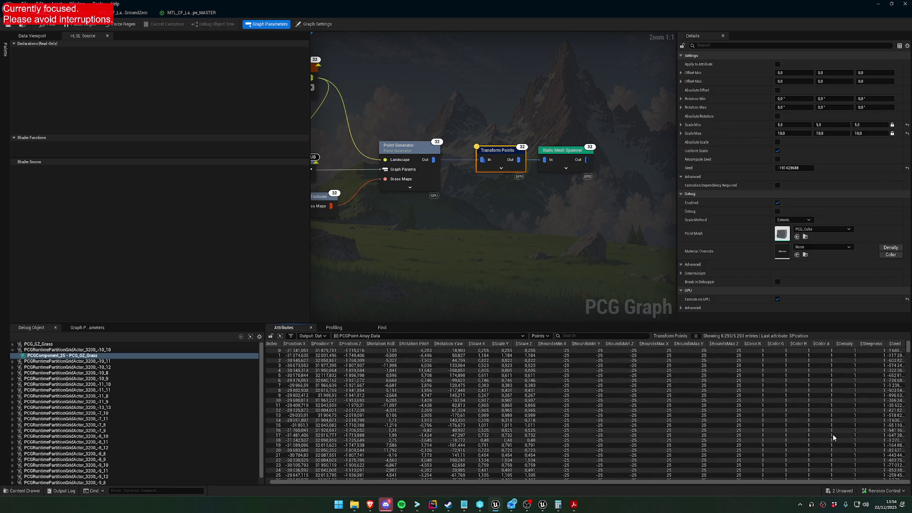
left_click_drag(593, 484, 469, 483)
mouse_move(883, 343)
left_mouse_down()
mouse_move(900, 343)
mouse_move(850, 346)
left_mouse_up()
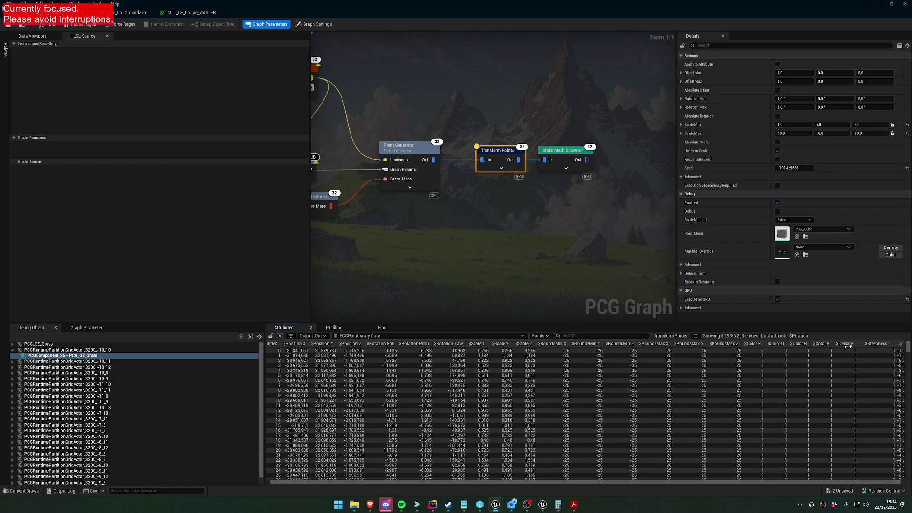
scroll(612, 373, "down", 20)
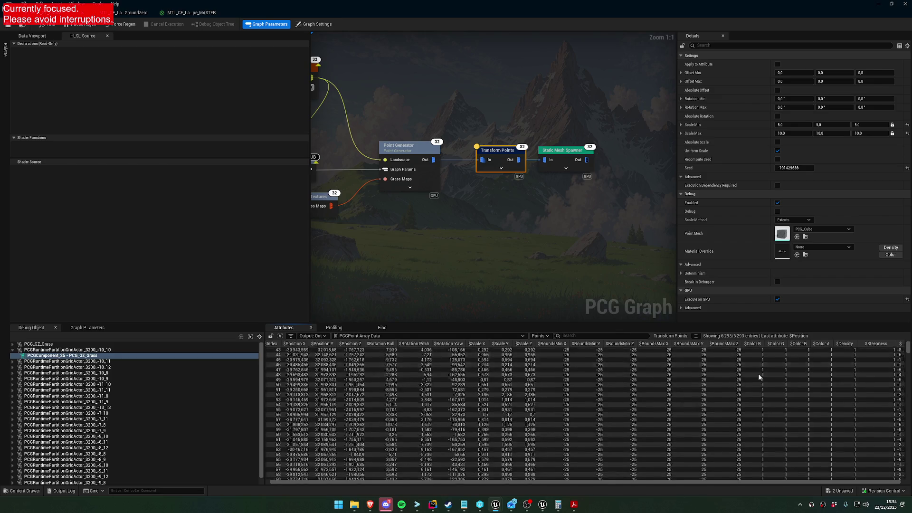
scroll(902, 360, "down", 20)
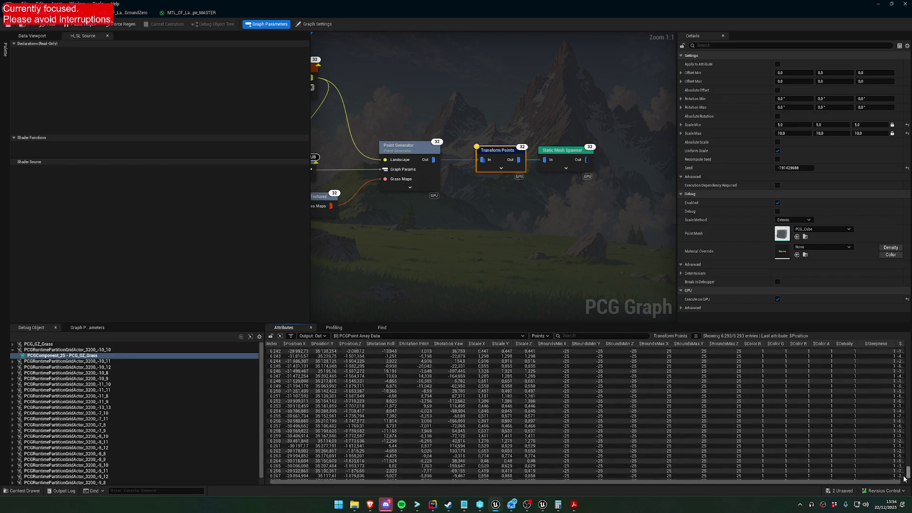
left_click_drag(902, 359, 902, 339)
mouse_move(500, 252)
left_mouse_down()
mouse_move(519, 242)
mouse_move(603, 258)
mouse_move(550, 255)
left_mouse_up()
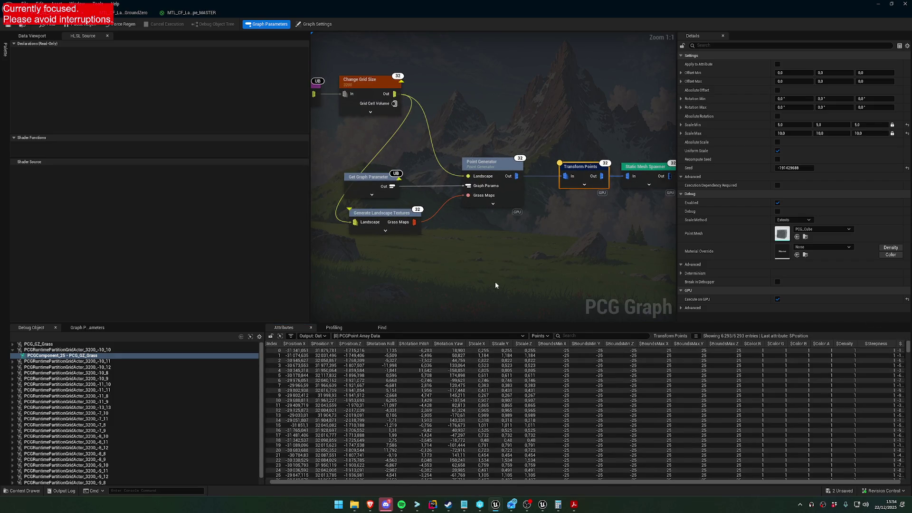
Restore the graph editor to a floating window and pull the camera back over the forest slope.
double_click(379, 3)
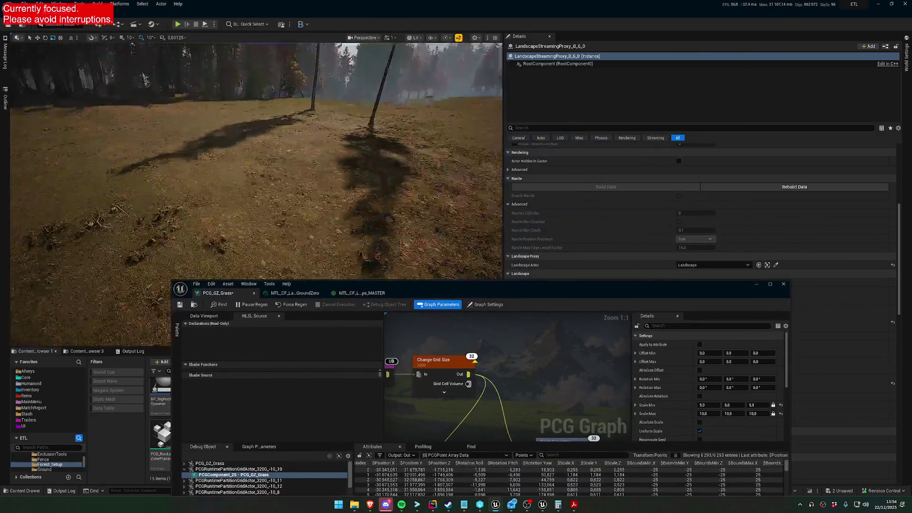
scroll(256, 193, "up", 5)
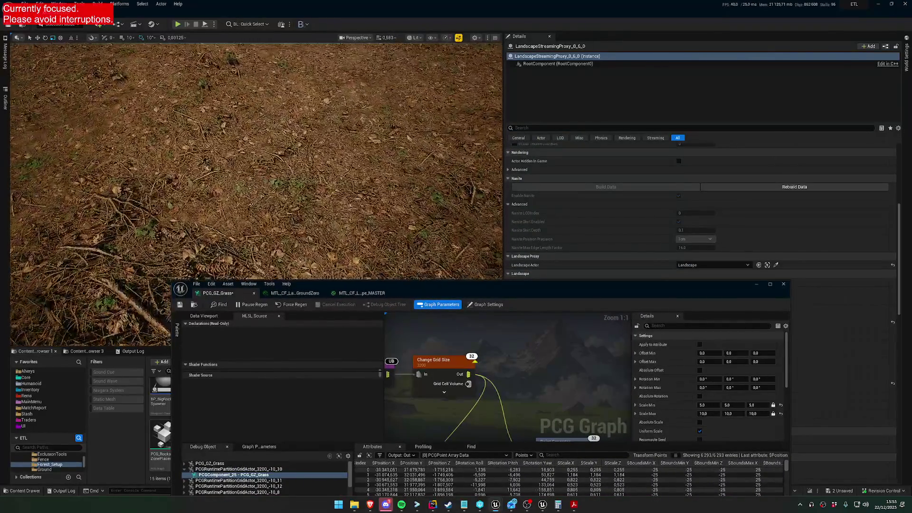
mouse_move(257, 194)
left_mouse_down()
mouse_move(257, 135)
mouse_move(332, 135)
mouse_move(333, 107)
mouse_move(385, 106)
left_mouse_up()
scroll(351, 107, "down", 1)
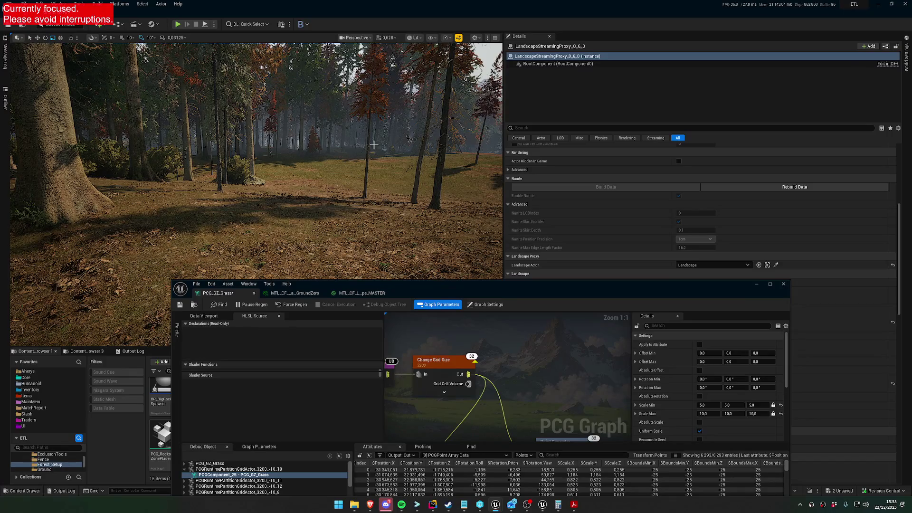
Move the editor window up-left, select Point Generator and Transform Points, zoom out, and maximize it.
left_click_drag(448, 292, 309, 133)
left_click_drag(427, 240, 353, 162)
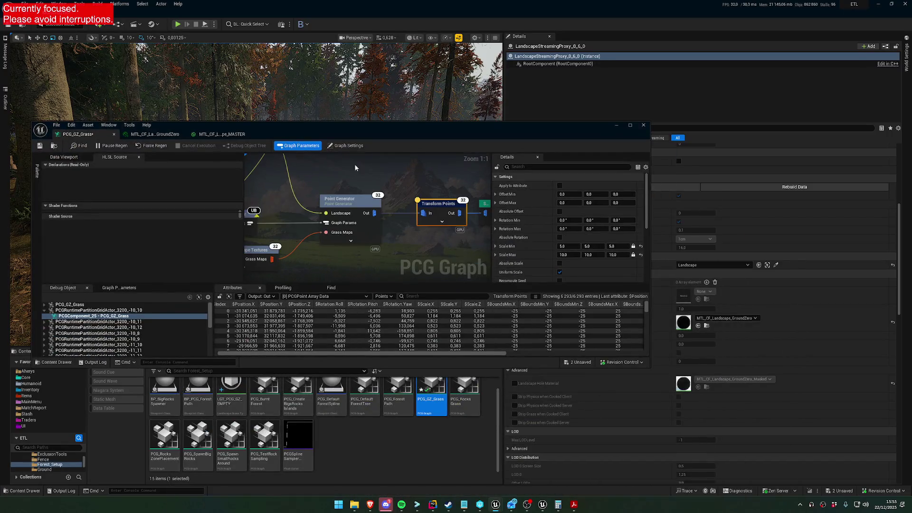
left_click(372, 222)
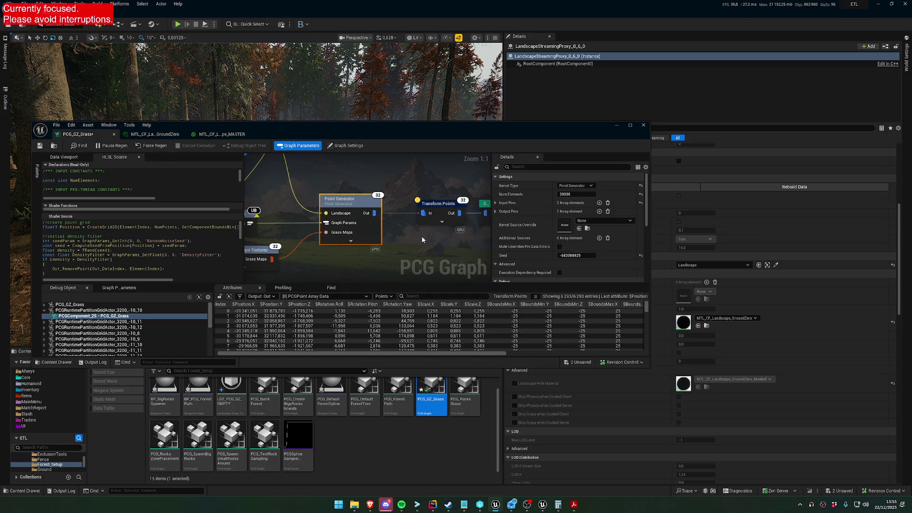
left_click(440, 207)
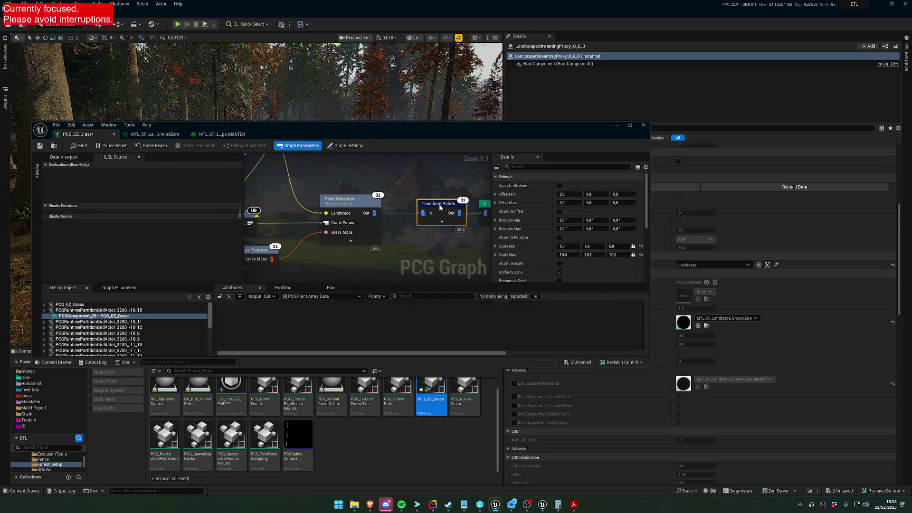
scroll(361, 183, "down", 5)
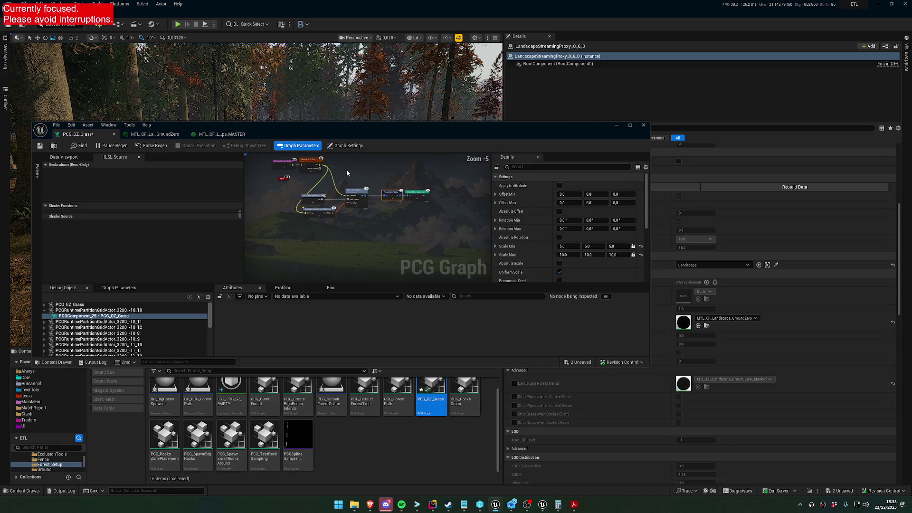
key("super+Up")
Wrap the Point Generator, Transform Points and Static Mesh Spawner in a 'Dry Forest' comment.
scroll(342, 182, "up", 4)
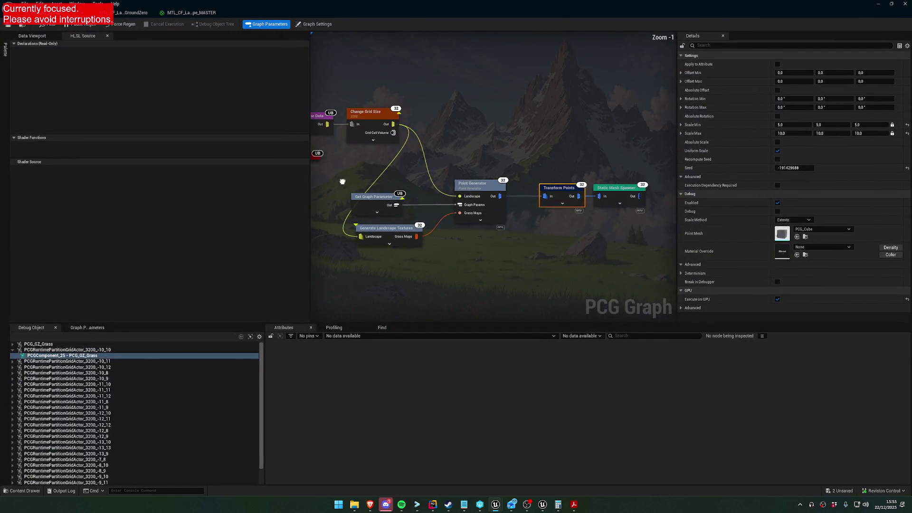
mouse_move(658, 238)
left_mouse_down()
mouse_move(451, 176)
mouse_move(349, 171)
left_mouse_up()
left_click_drag(489, 180, 548, 145)
left_click(569, 226)
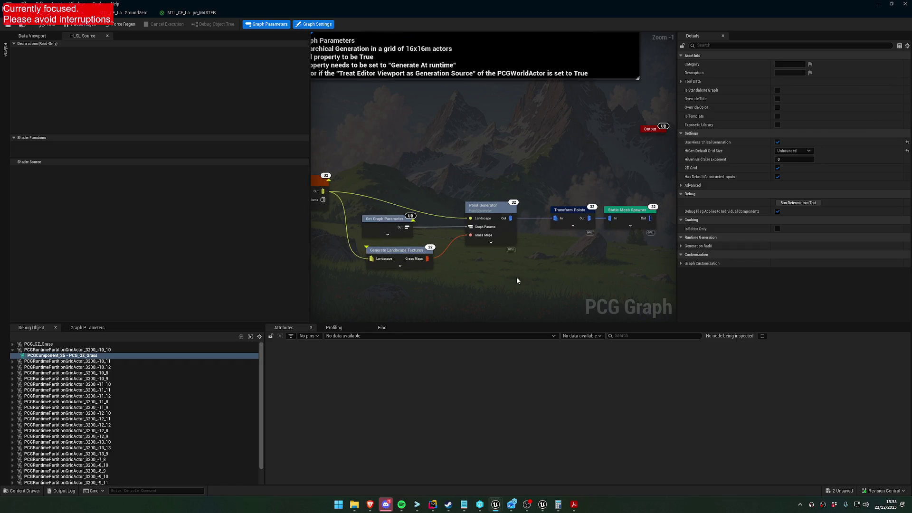
left_click_drag(606, 252, 378, 166)
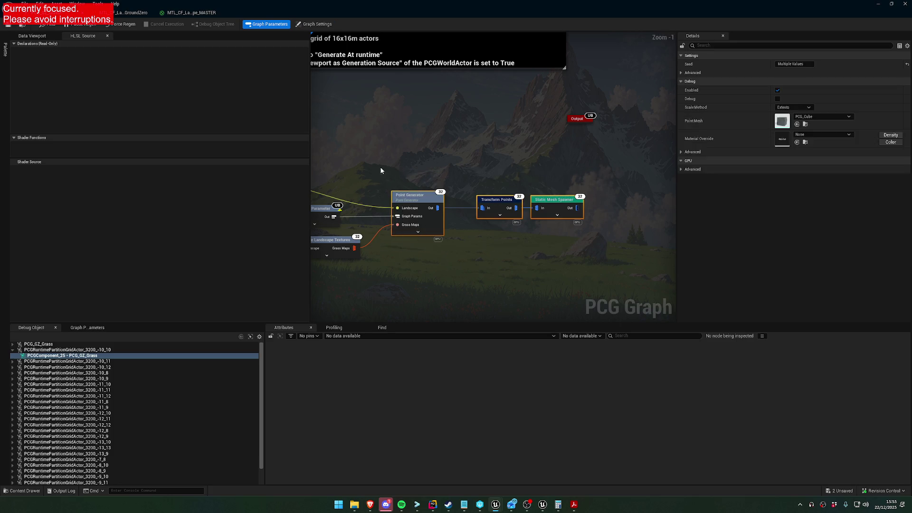
type("cD")
type(" Fo")
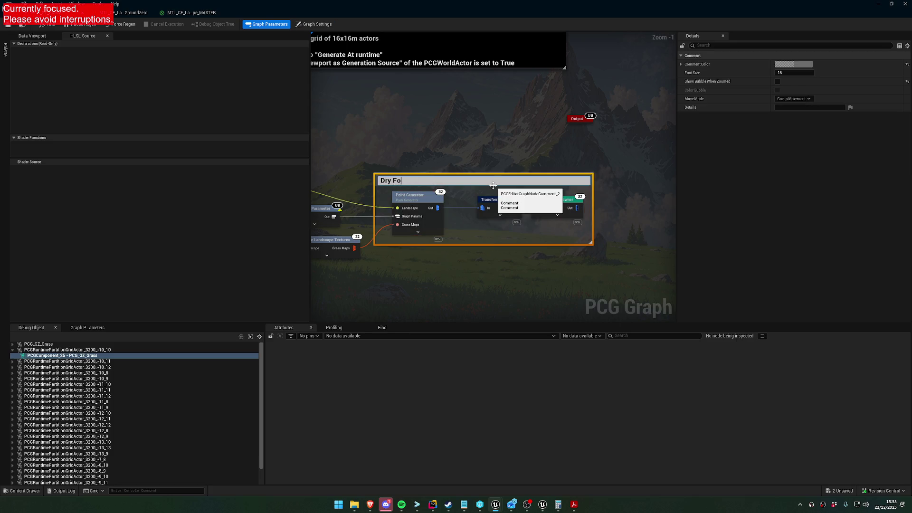
type("t")
key("Return")
Move the Dry Forest group up and right and recenter the graph on its comment.
mouse_move(435, 178)
left_mouse_down()
mouse_move(476, 152)
mouse_move(472, 143)
left_mouse_up()
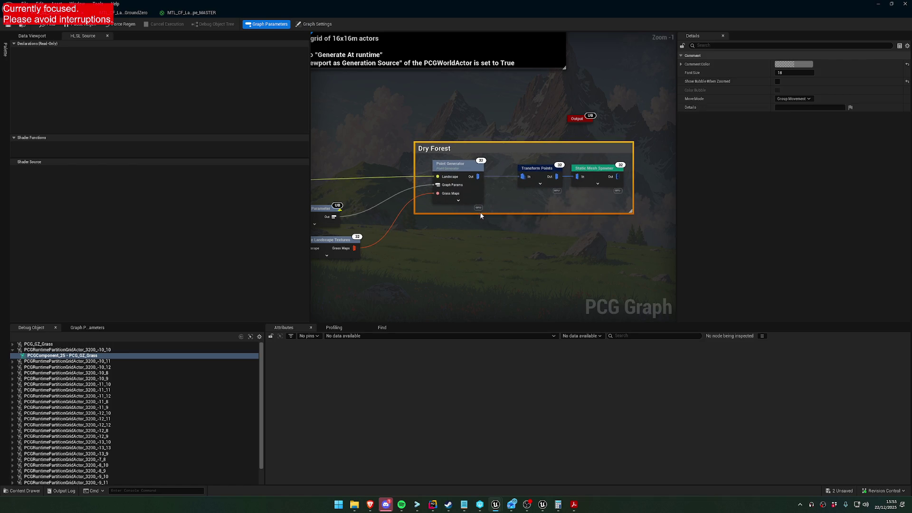
left_click(523, 230)
left_click_drag(407, 219, 544, 230)
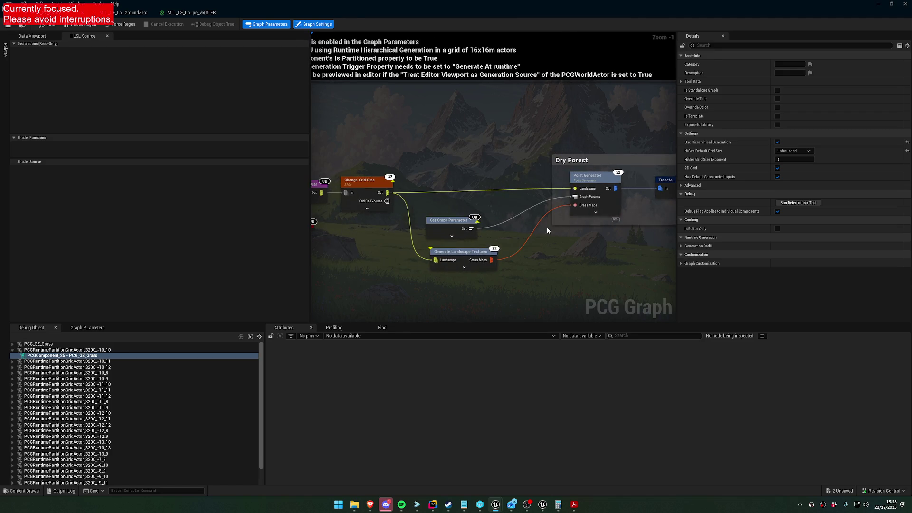
mouse_move(449, 220)
left_mouse_down()
mouse_move(446, 175)
mouse_move(440, 215)
left_mouse_up()
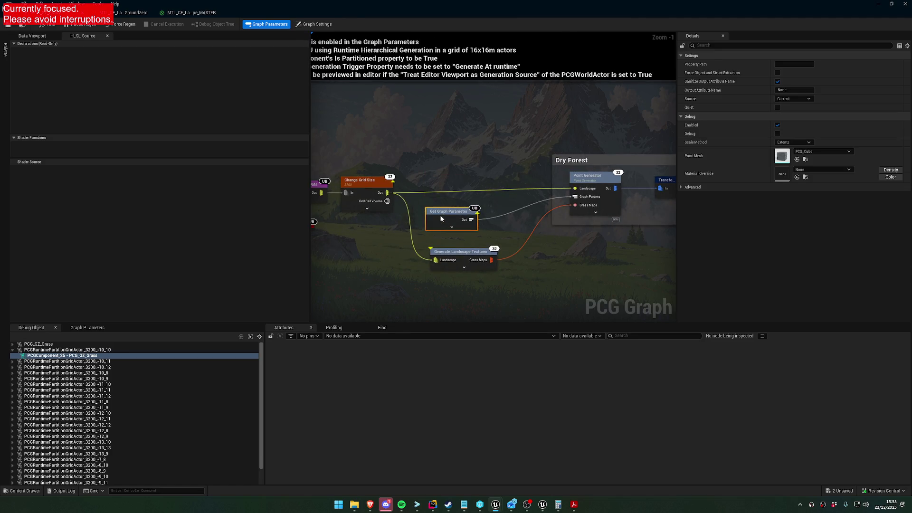
left_click_drag(580, 224, 408, 219)
left_click(472, 162)
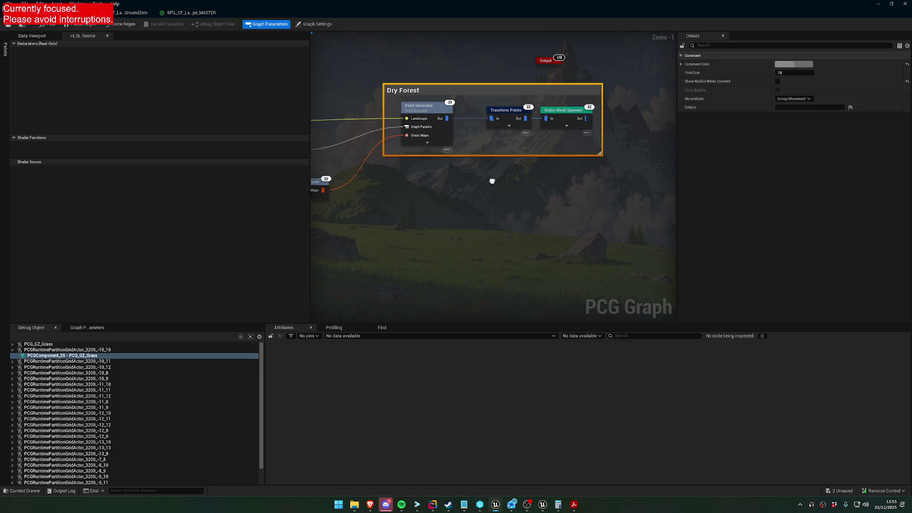
Duplicate the Dry Forest comment below the original and rename the copy 'All Other (Test'.
key("ctrl+d")
left_click_drag(498, 212, 431, 211)
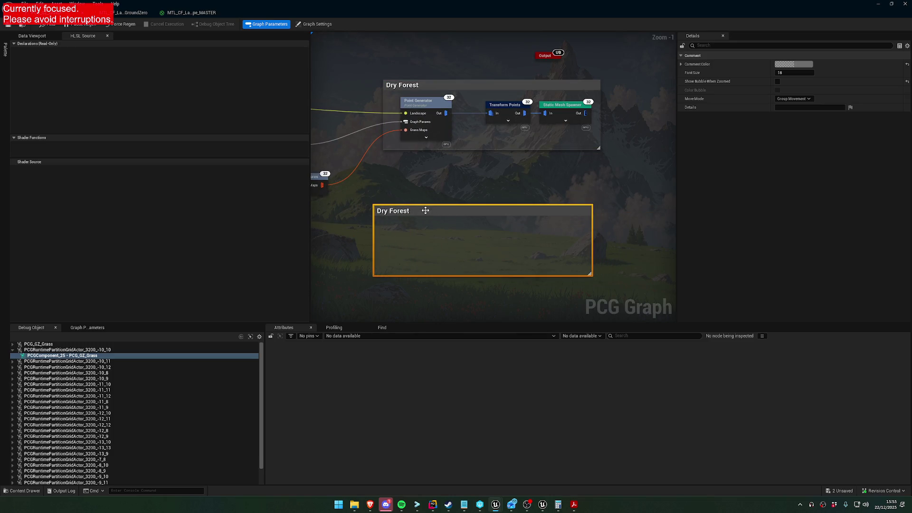
type("All O")
type("ther (D")
type("ebug")
key("BackSpace")
key("BackSpace")
key("BackSpace")
type("Test")
key("Return")
Copy the Dry Forest's three spawning nodes and paste them inside the All Other comment.
left_click(425, 103)
left_click(505, 105, "ctrl")
left_click(561, 105, "ctrl")
key("ctrl+c")
key("ctrl+v")
left_click_drag(378, 246, 414, 232)
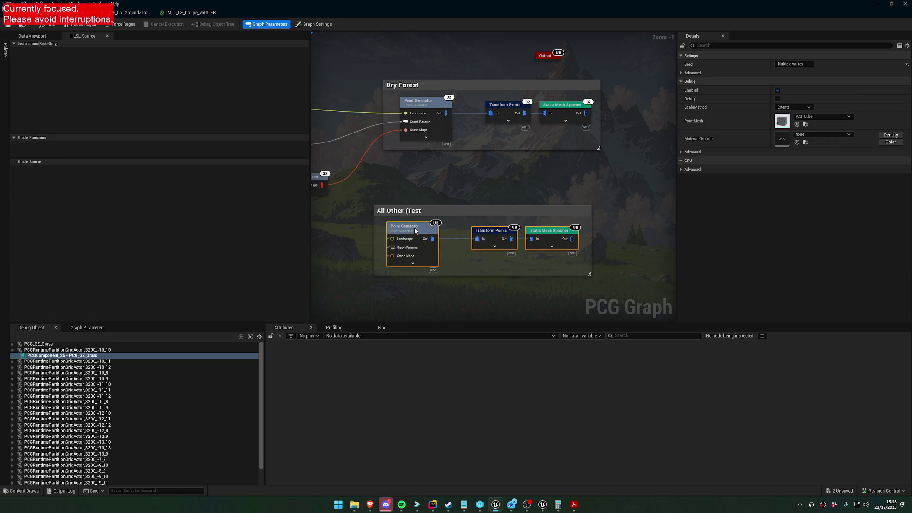
Wire Grass Maps, the Landscape (via a reroute) and Graph Params into the All Other Point Generator.
left_click_drag(350, 216, 466, 215)
left_click(466, 214)
left_click(427, 181)
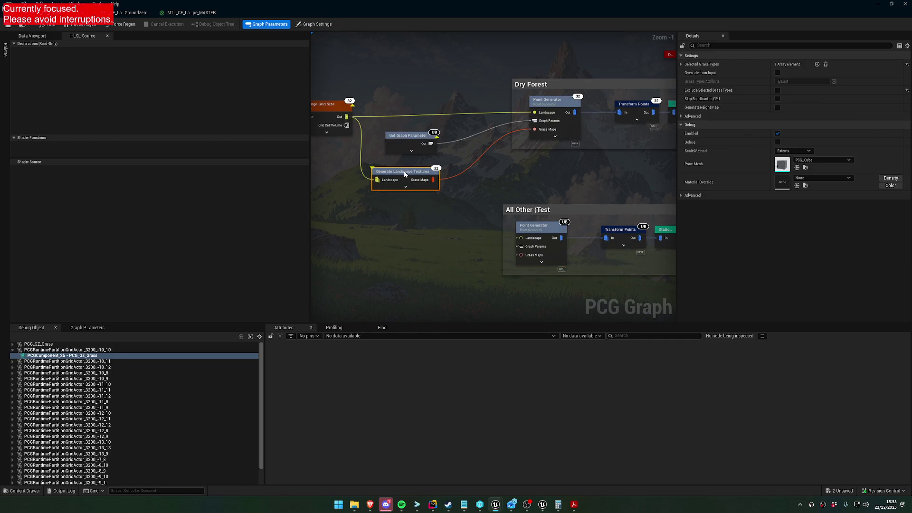
left_click_drag(432, 180, 520, 256)
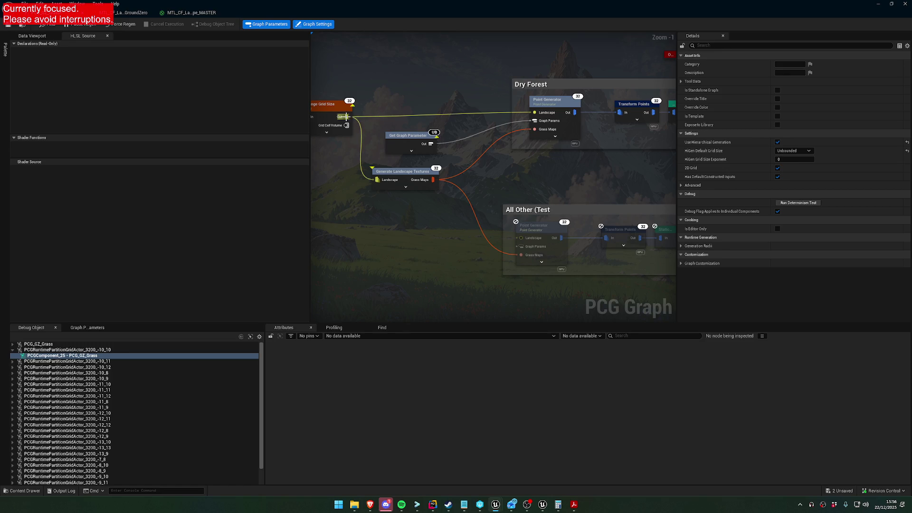
double_click(454, 115)
left_click_drag(454, 114, 521, 238)
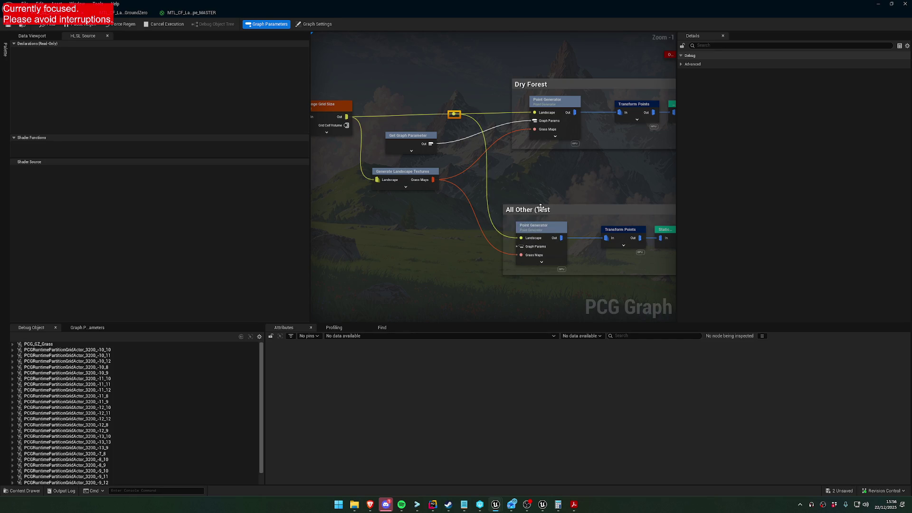
left_click(522, 174)
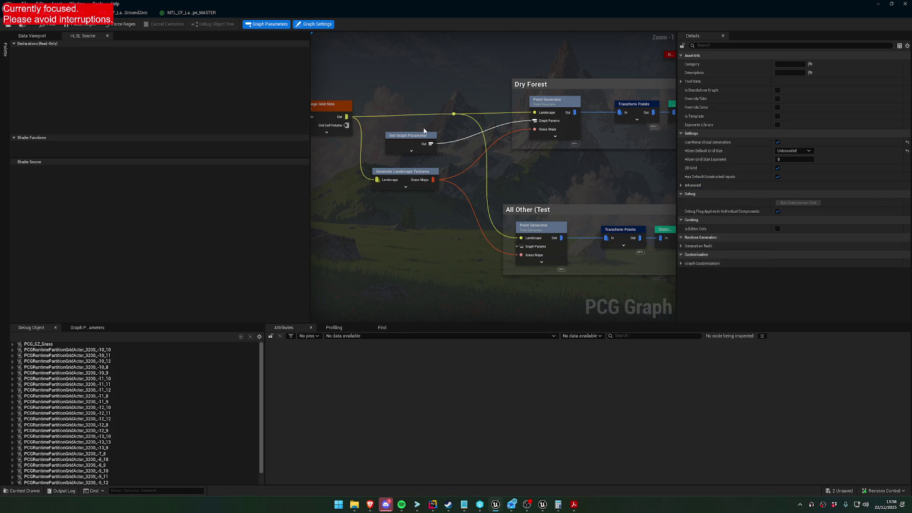
mouse_move(431, 144)
left_mouse_down()
mouse_move(490, 173)
mouse_move(524, 248)
left_mouse_up()
In the Point Generator's HLSL Source, change LGT_PCG_GZ_EMPTY to LGT_PCG_Grass.
left_click(532, 226)
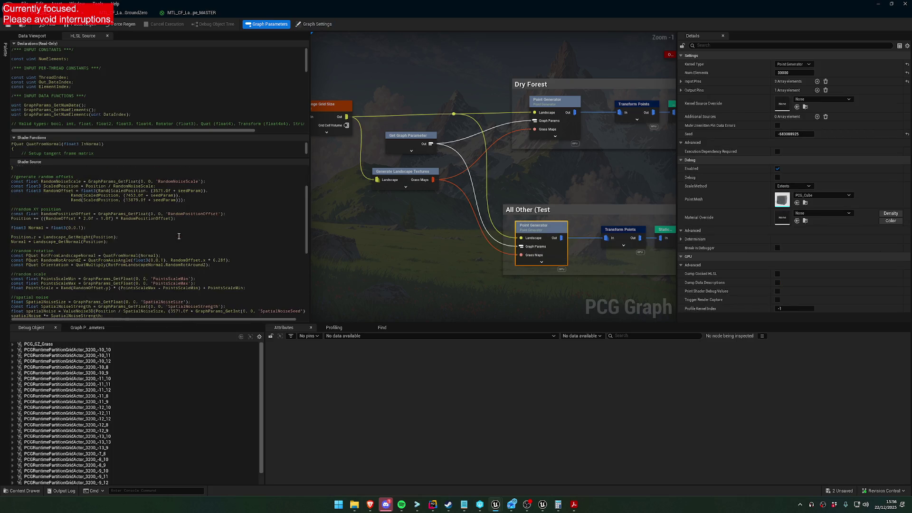
scroll(183, 236, "down", 3)
scroll(188, 247, "up", 8)
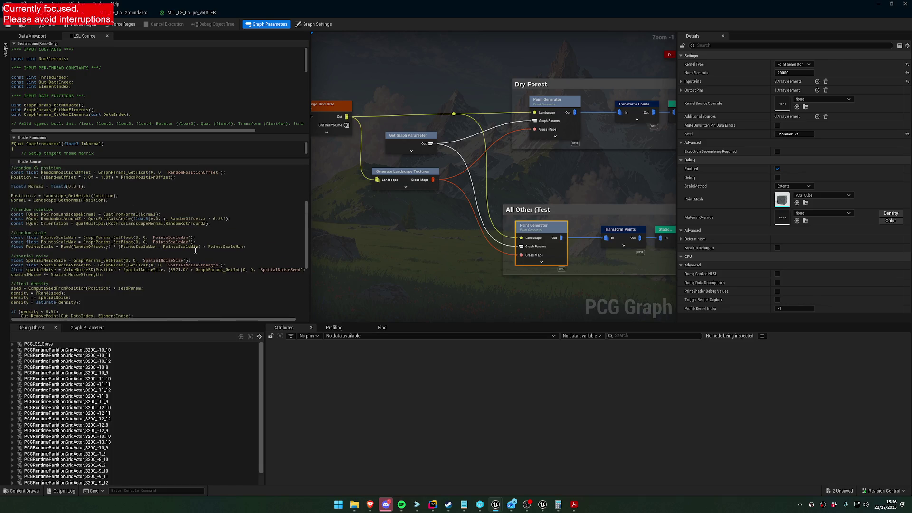
scroll(194, 250, "down", 10)
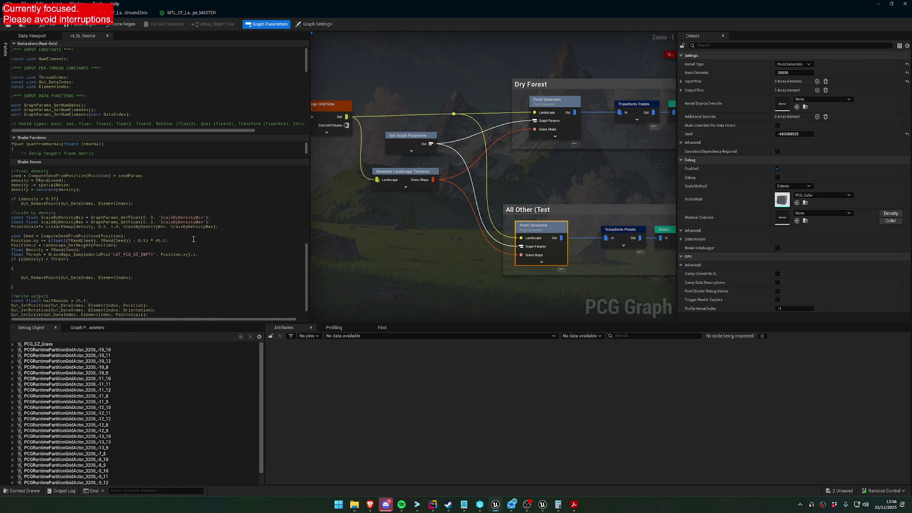
double_click(135, 240)
left_click(153, 243)
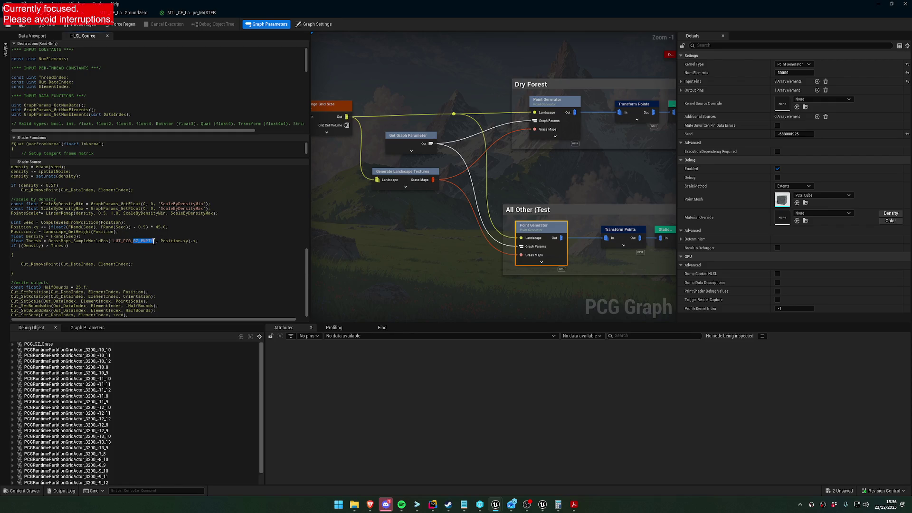
type("RAS")
key("BackSpace")
key("BackSpace")
key("BackSpace")
type("Rass")
key("BackSpace")
key("BackSpace")
type("ass")
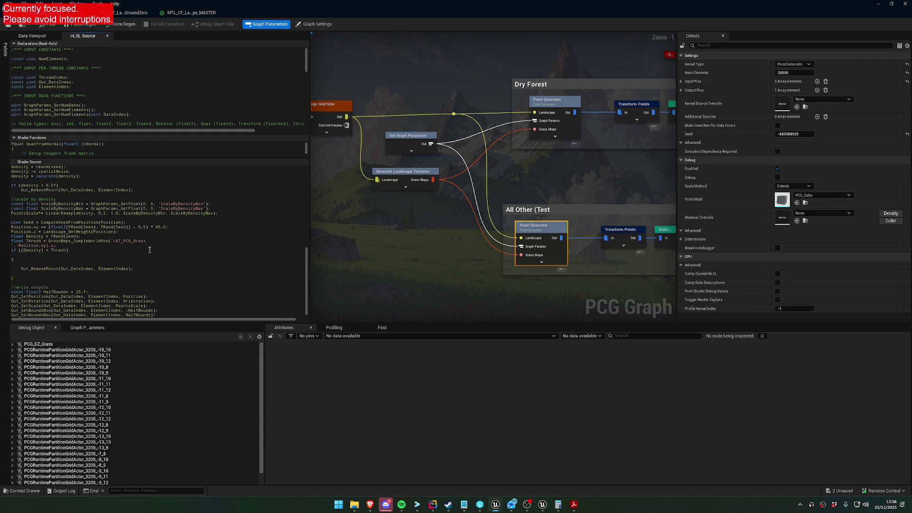
double_click(137, 240)
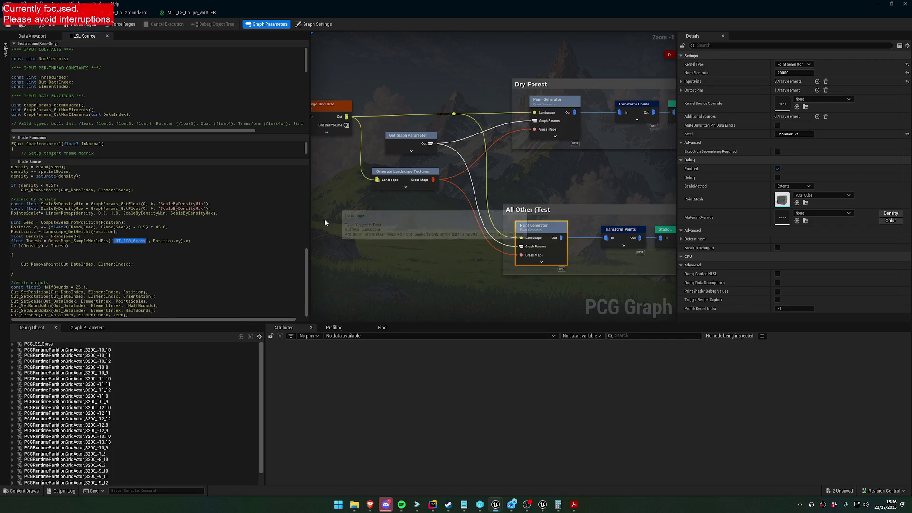
left_click_drag(406, 252, 295, 259)
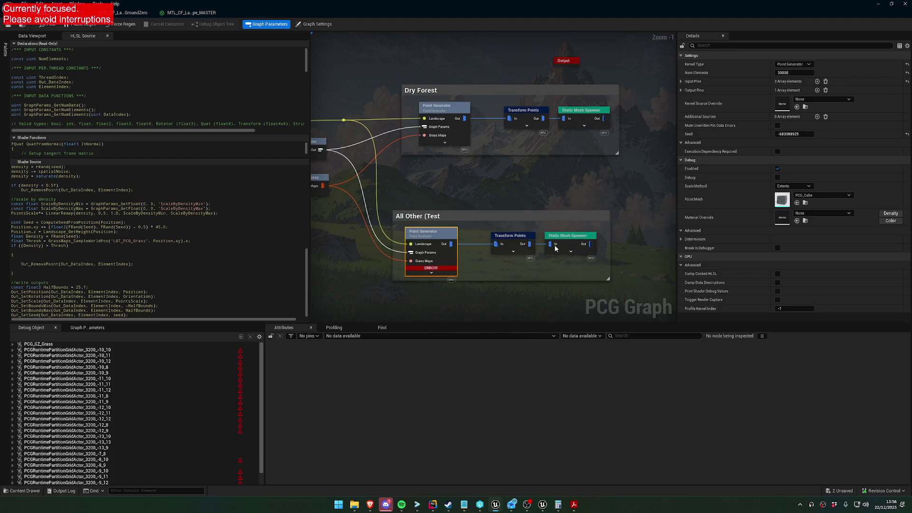
left_click_drag(337, 244, 431, 249)
left_click(389, 187)
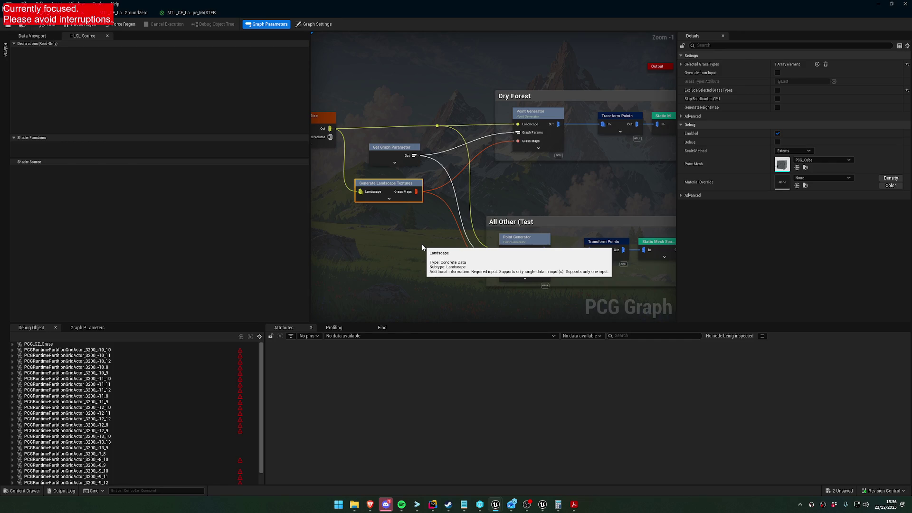
Open LGT_CF_Moss from the Landscape Grass node, expand Grass Varieties [0], then return to PCG_GZ_Grass.
left_click(173, 12)
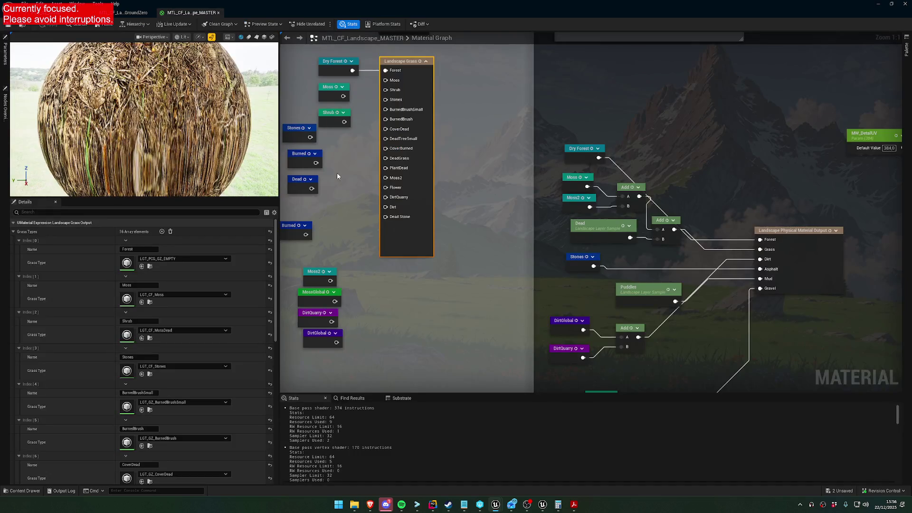
left_click(386, 133)
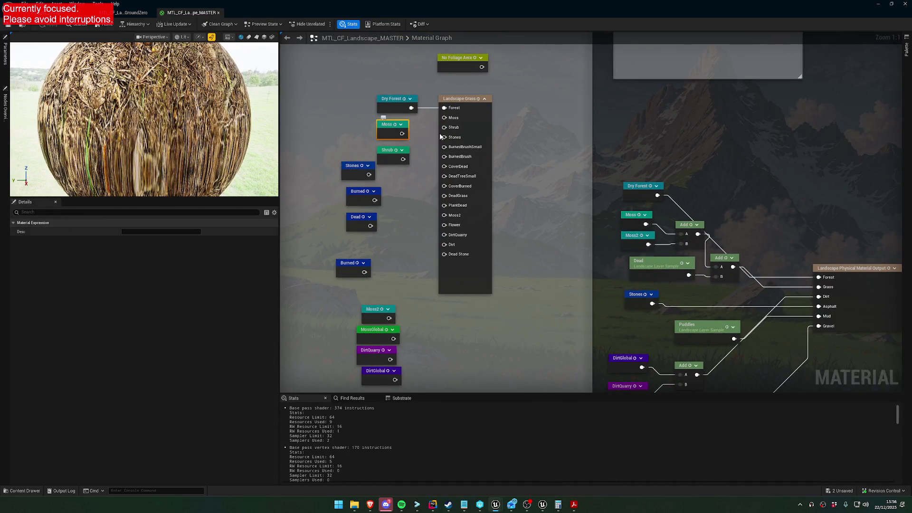
left_click(480, 128)
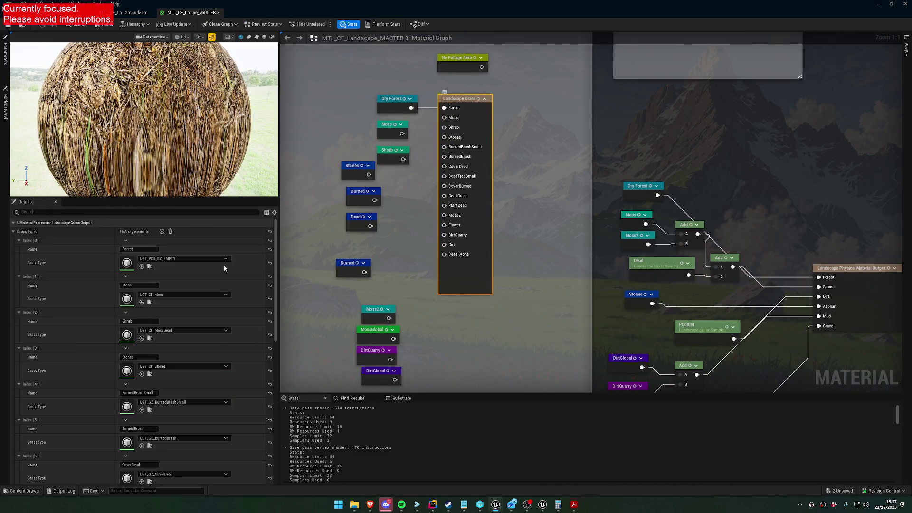
left_click(150, 302)
mouse_move(428, 12)
left_mouse_down()
mouse_move(461, 121)
mouse_move(424, 457)
left_mouse_up()
double_click(398, 416)
left_click_drag(488, 453, 497, 174)
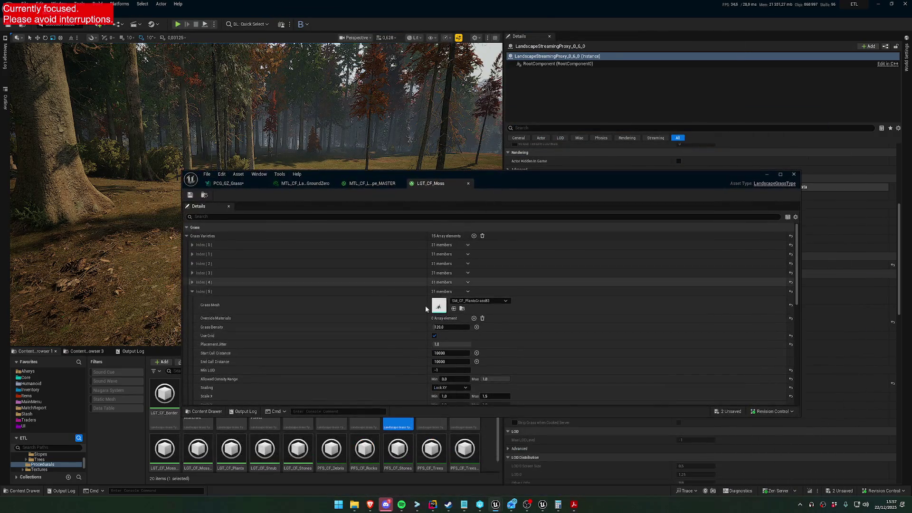
left_click(192, 245)
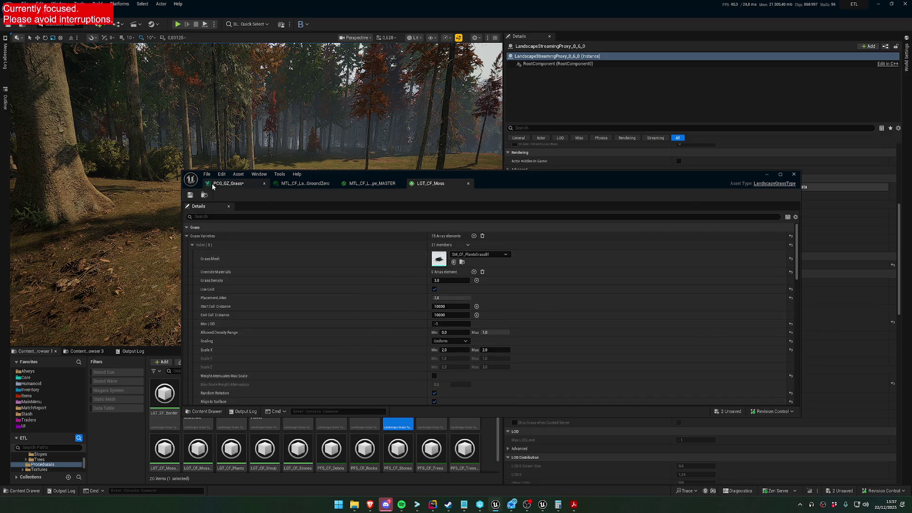
left_click(216, 184)
left_click(554, 269)
Select the All Other Static Mesh Spawner and maximize the PCG graph editor.
scroll(694, 285, "down", 10)
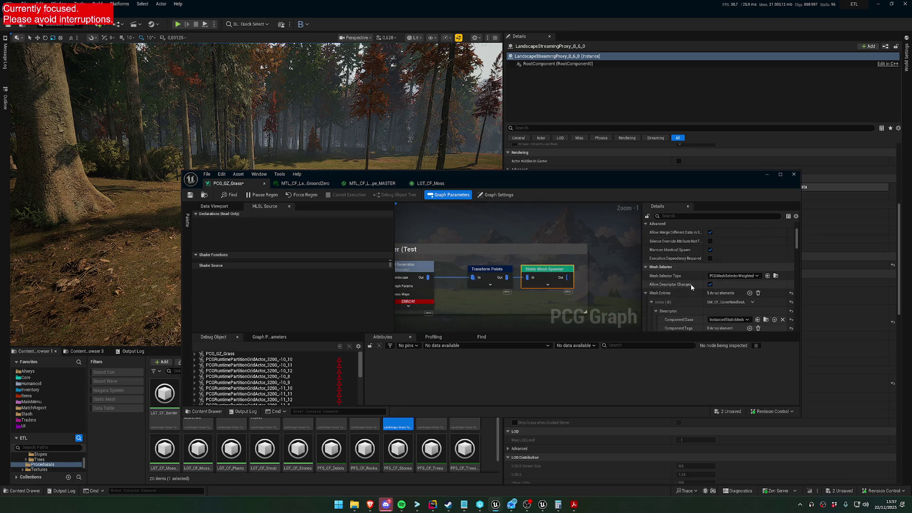
scroll(691, 275, "up", 2)
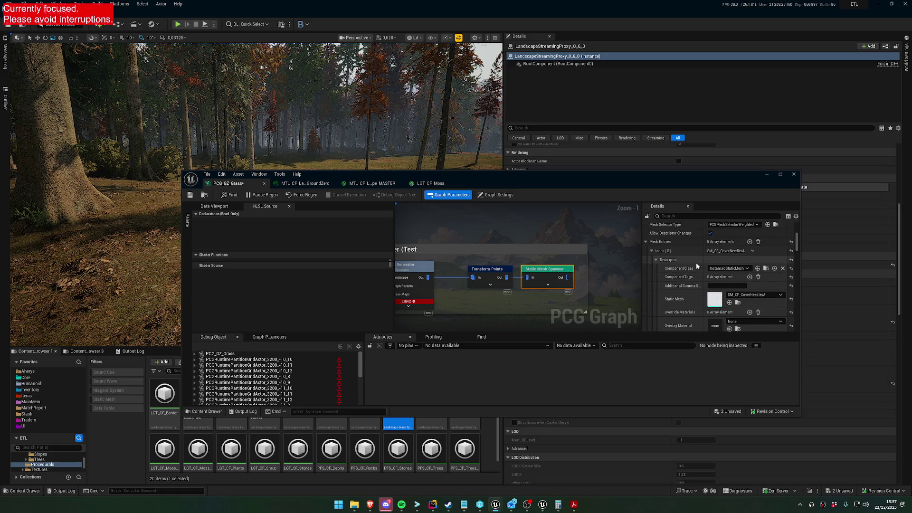
scroll(694, 302, "down", 4)
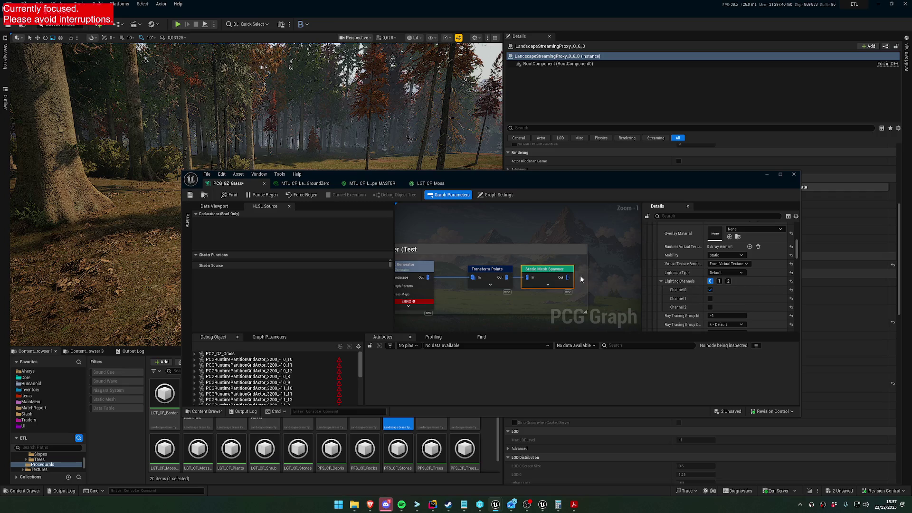
left_click(558, 244)
scroll(428, 209, "down", 1)
left_click(541, 278)
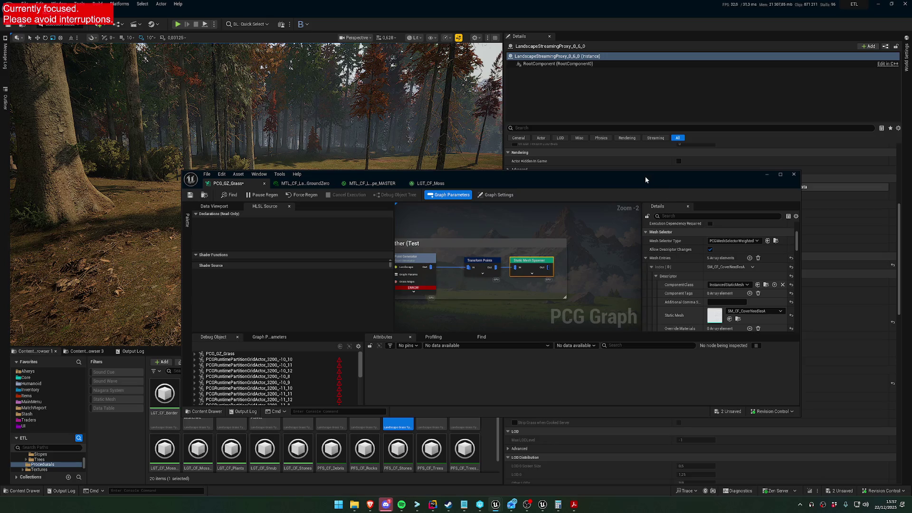
double_click(645, 176)
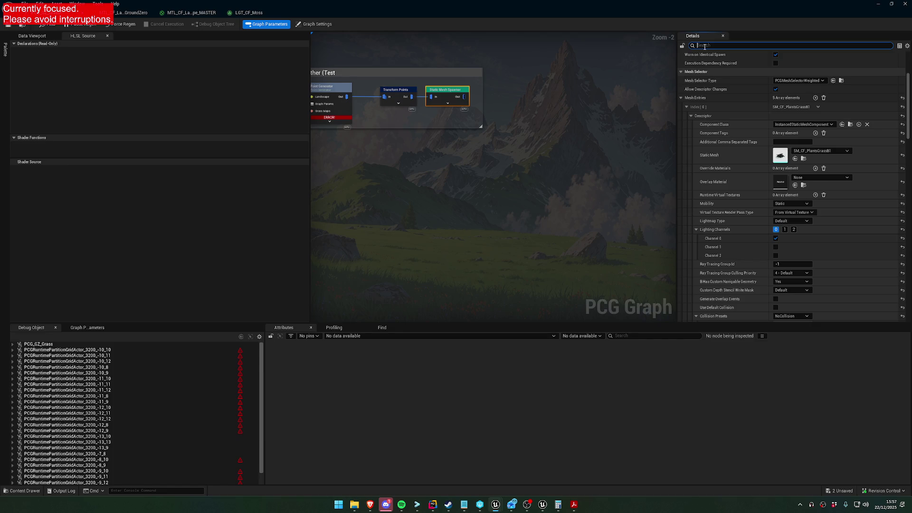
Filter details by 'static' and paste SM_CF_PlantsGrassB1 into every mesh entry's Static Mesh.
scroll(744, 97, "down", 10)
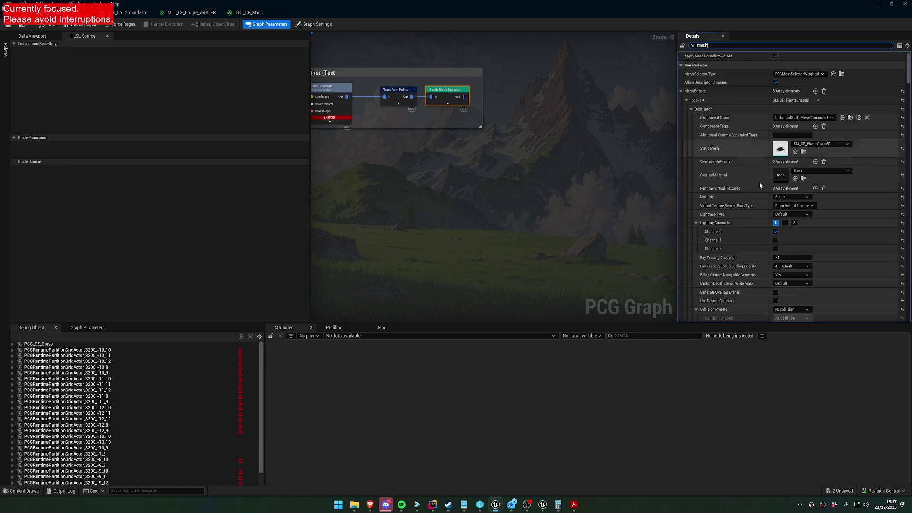
scroll(752, 198, "down", 6)
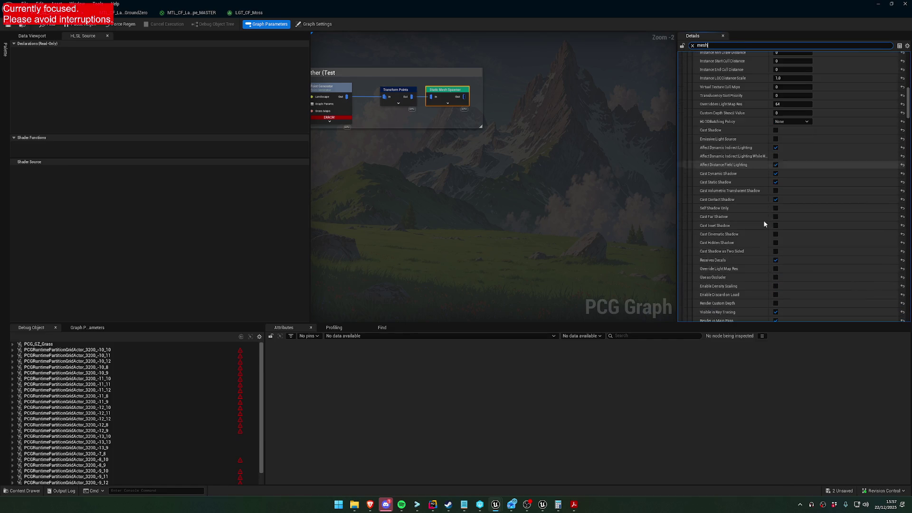
type("static")
left_click(741, 161, "shift")
left_click(751, 202, "shift")
left_click(763, 247, "shift")
left_click(760, 294, "shift")
left_click_drag(445, 171, 561, 222)
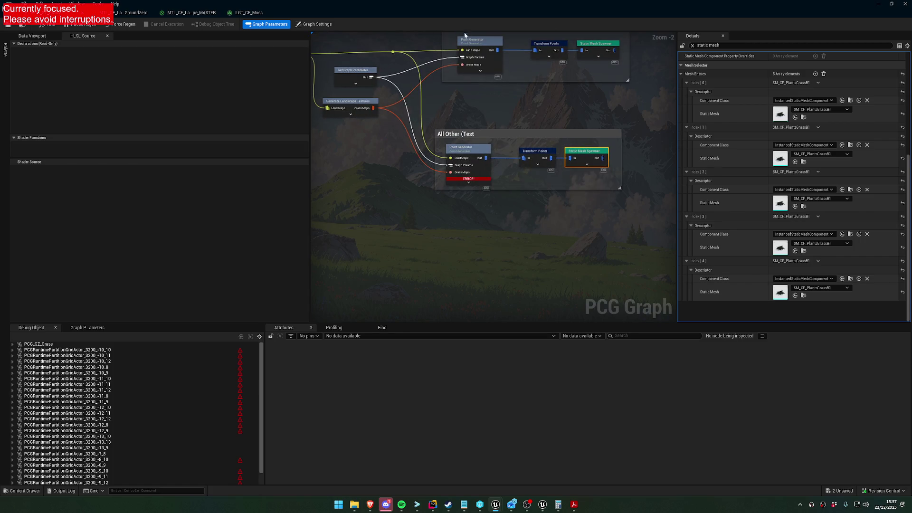
double_click(422, 7)
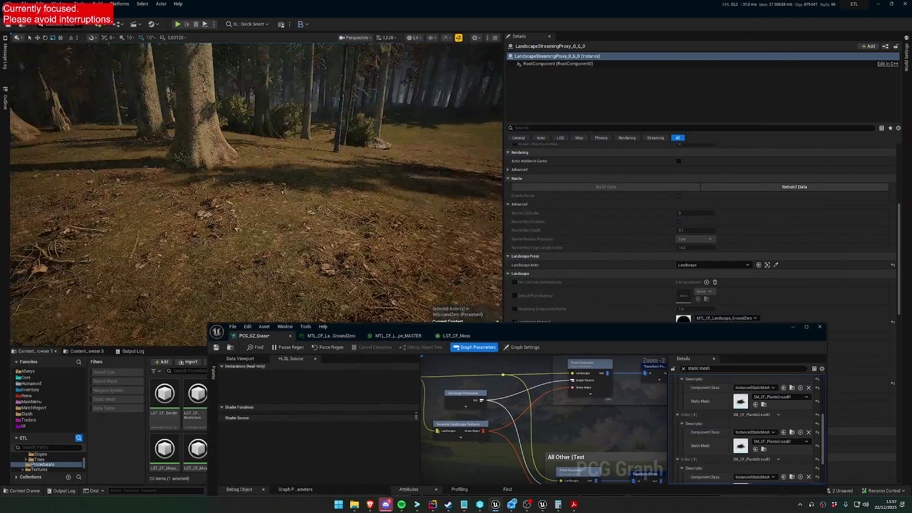
Open the landscape master material graph and locate the LGT_PCG_GZ_EMPTY grass type asset.
left_click_drag(412, 242, 413, 242)
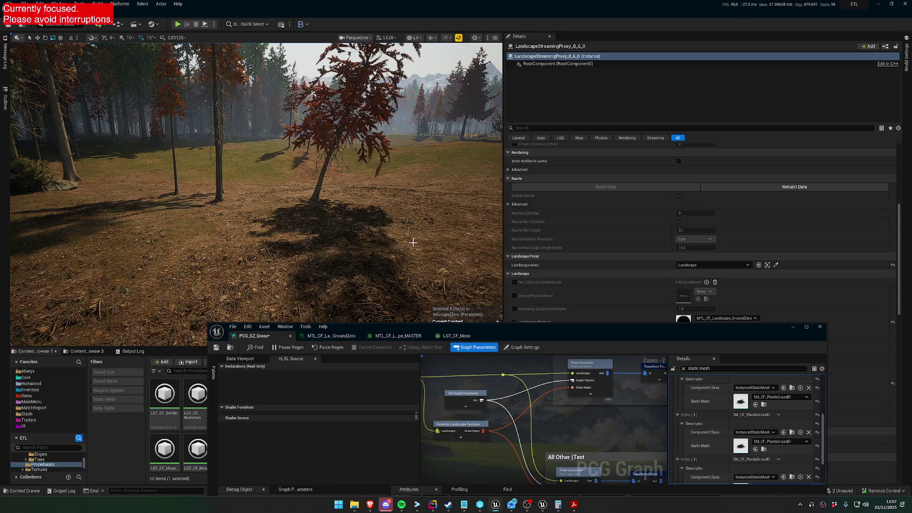
left_click(332, 335)
mouse_move(393, 329)
left_mouse_down()
mouse_move(540, 276)
mouse_move(477, 124)
left_mouse_up()
left_click(478, 131)
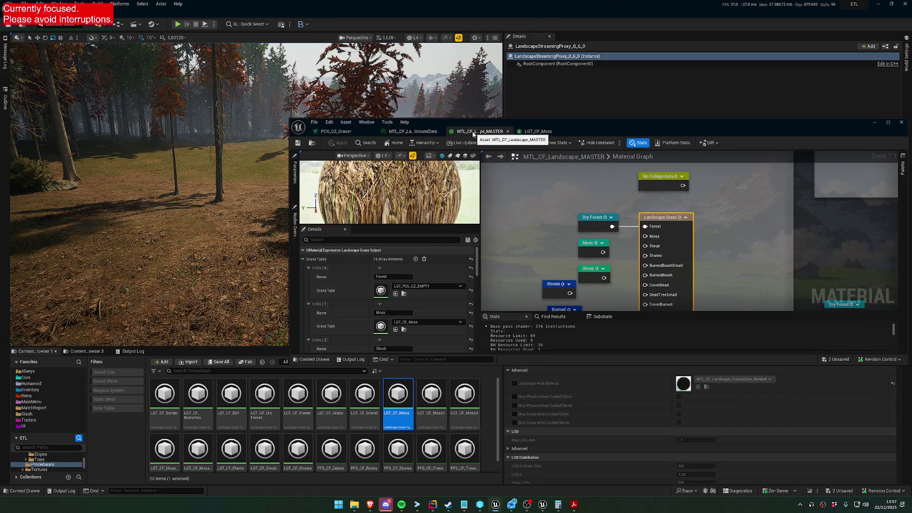
left_click(403, 293)
Duplicate LGT_PCG_GZ_EMPTY and name the copy LGT_PCG_GZ_Grass.
left_click(232, 417)
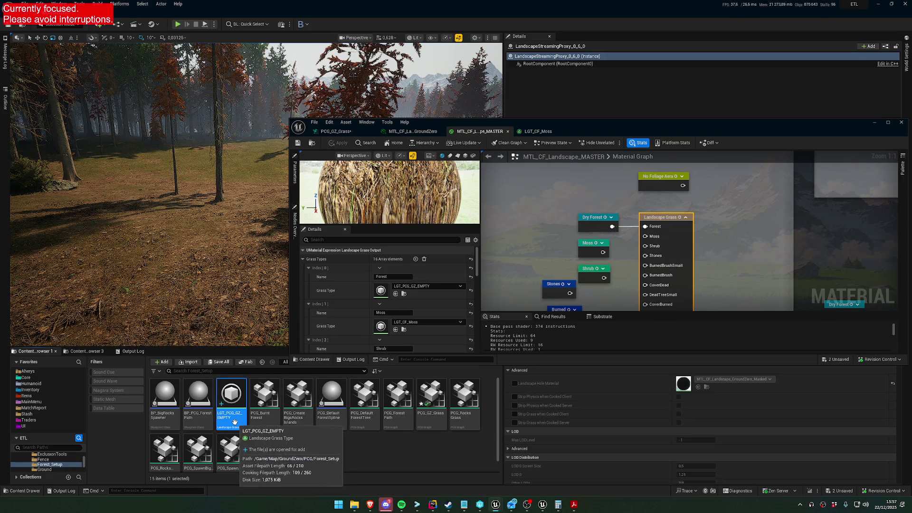
right_click(234, 427)
mouse_move(276, 295)
left_click(261, 262)
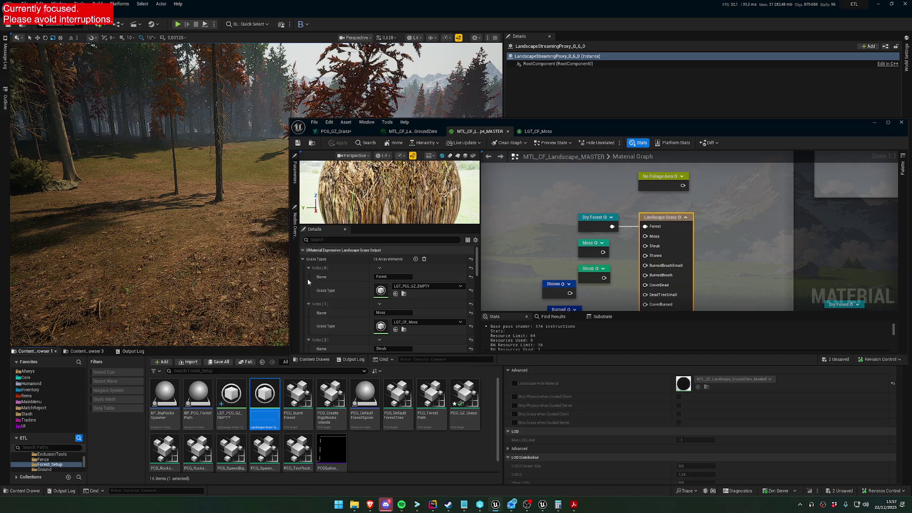
key("BackSpace")
key("BackSpace")
key("BackSpace")
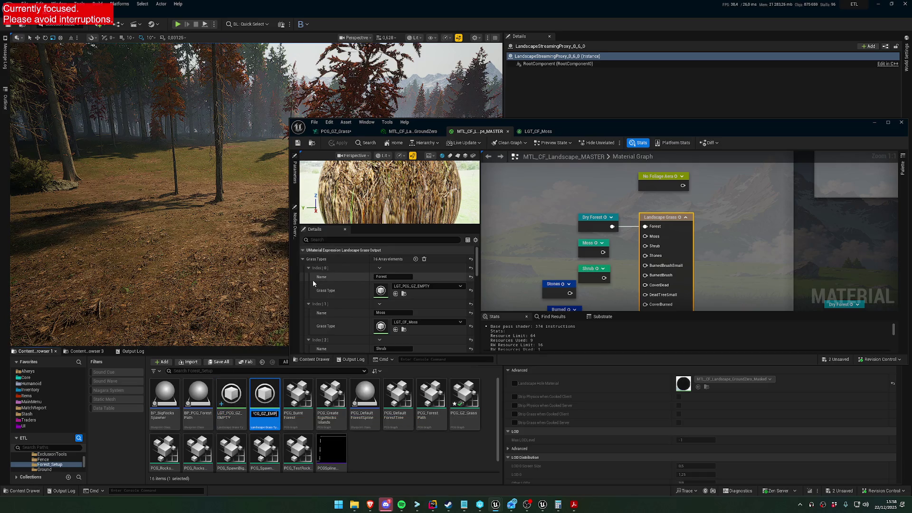
type("6")
key("Return")
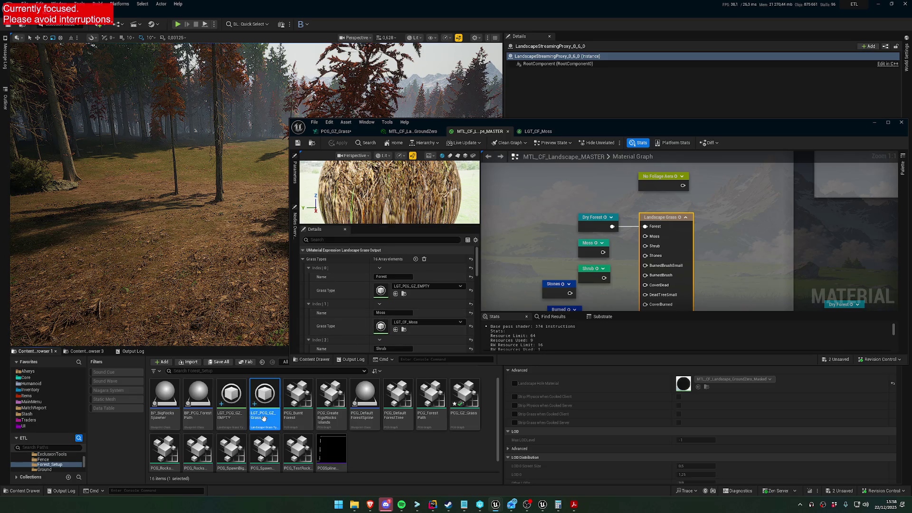
Assign LGT_PCG_GZ_Grass as the landscape material's Moss Grass Type.
scroll(406, 343, "down", 3)
scroll(409, 312, "up", 1)
left_click(395, 309)
scroll(397, 329, "down", 2)
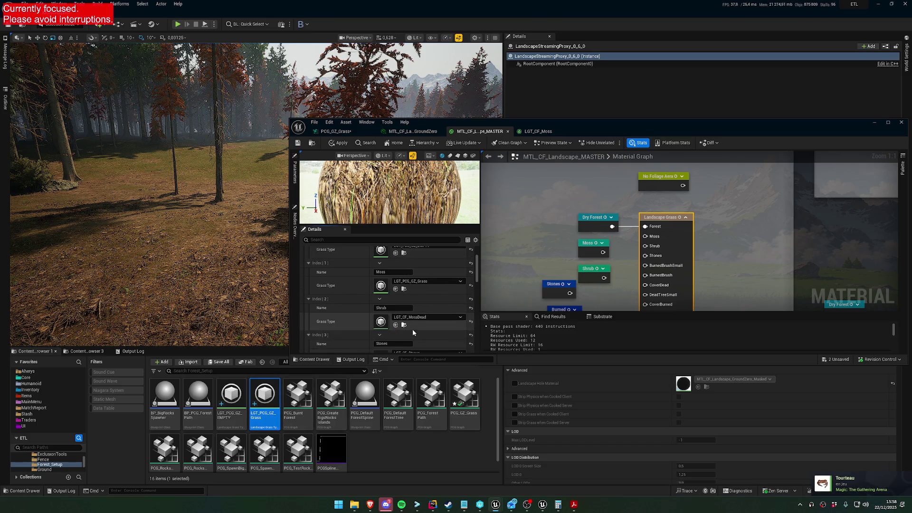
scroll(410, 328, "down", 3)
scroll(395, 312, "up", 1)
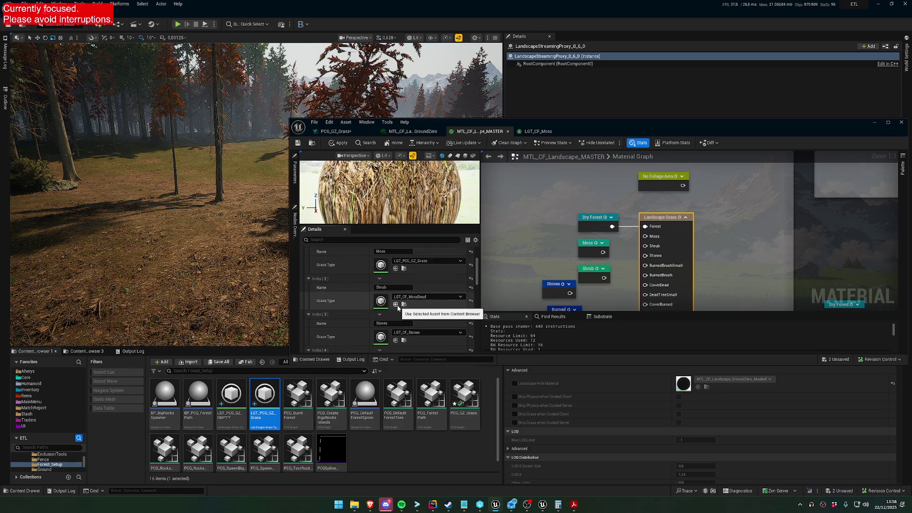
scroll(401, 291, "up", 1)
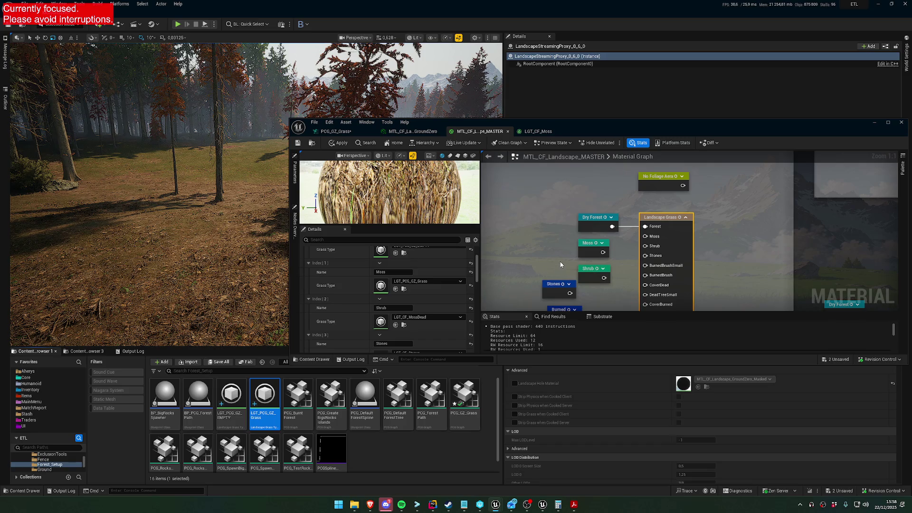
Reconnect the Moss layer into the Landscape Grass node's Moss pin.
mouse_move(556, 261)
left_mouse_down()
mouse_move(626, 249)
mouse_move(649, 235)
mouse_move(623, 227)
mouse_move(656, 204)
left_mouse_up()
left_click_drag(615, 246, 656, 205)
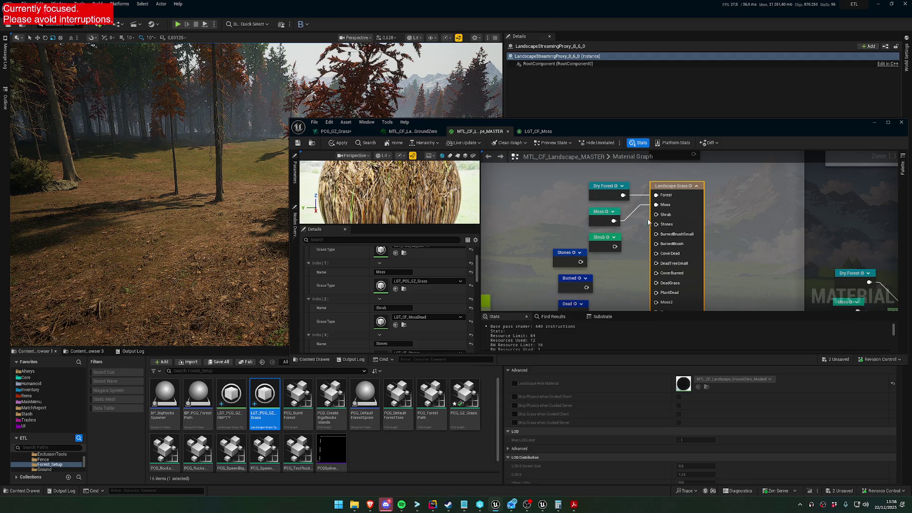
mouse_move(624, 260)
left_mouse_down()
mouse_move(585, 242)
mouse_move(574, 152)
mouse_move(577, 270)
left_mouse_up()
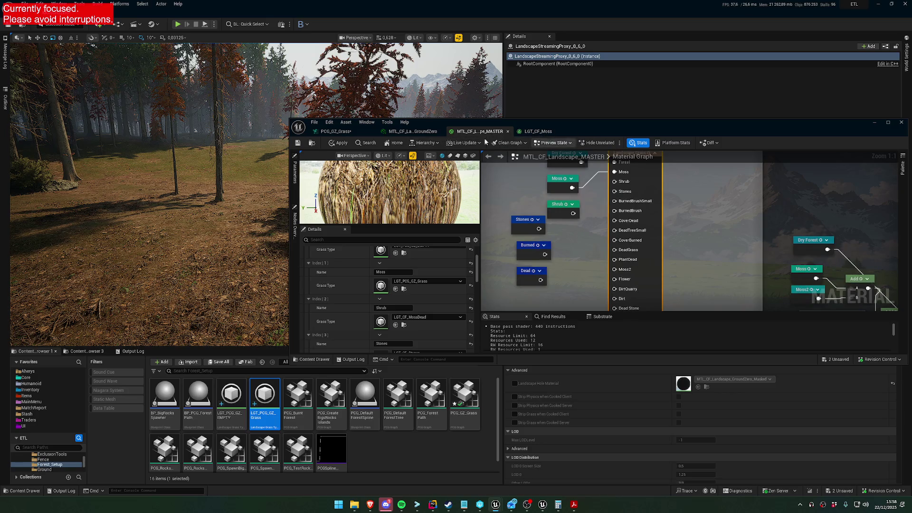
Save the PCG_GZ_Grass graph and apply the landscape material changes to the world.
left_click(353, 133)
left_click(299, 143)
left_click(477, 132)
left_click(340, 147)
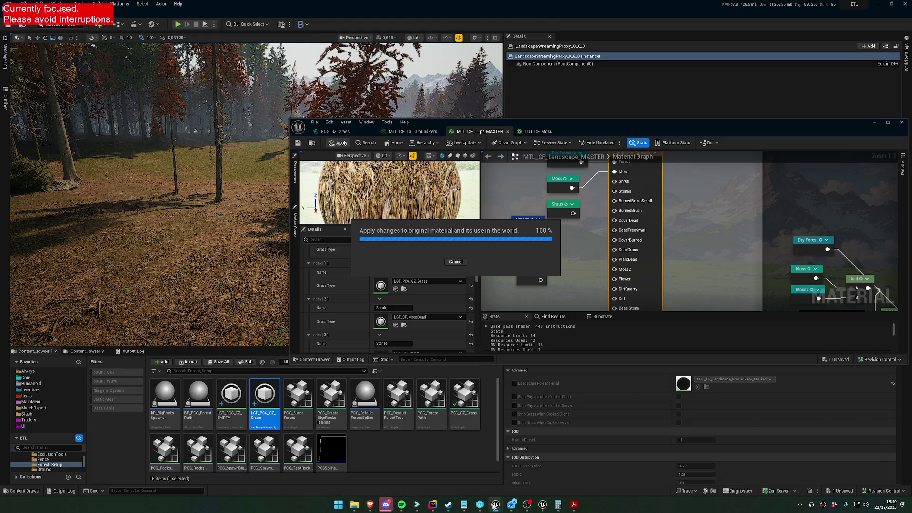
mouse_move(491, 502)
Quit Steam and relaunch it from Windows search.
left_click(448, 505)
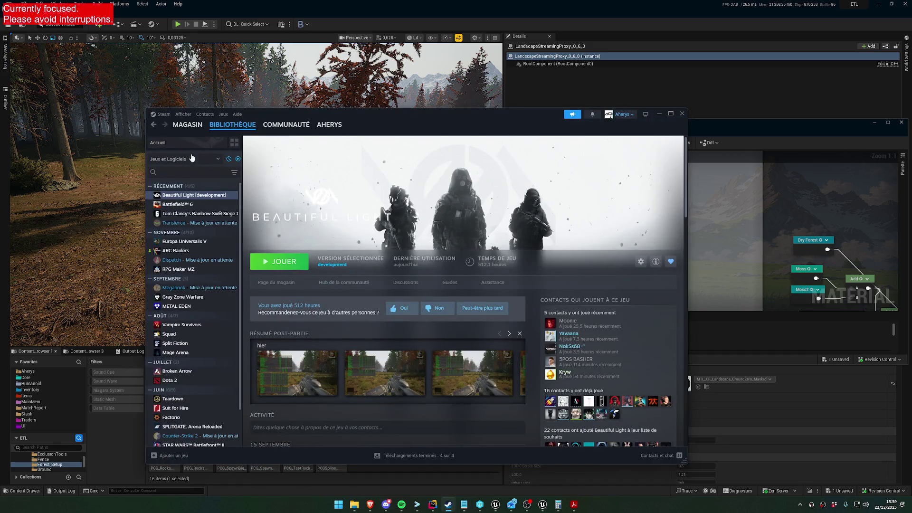
left_click(163, 114)
left_click(185, 198)
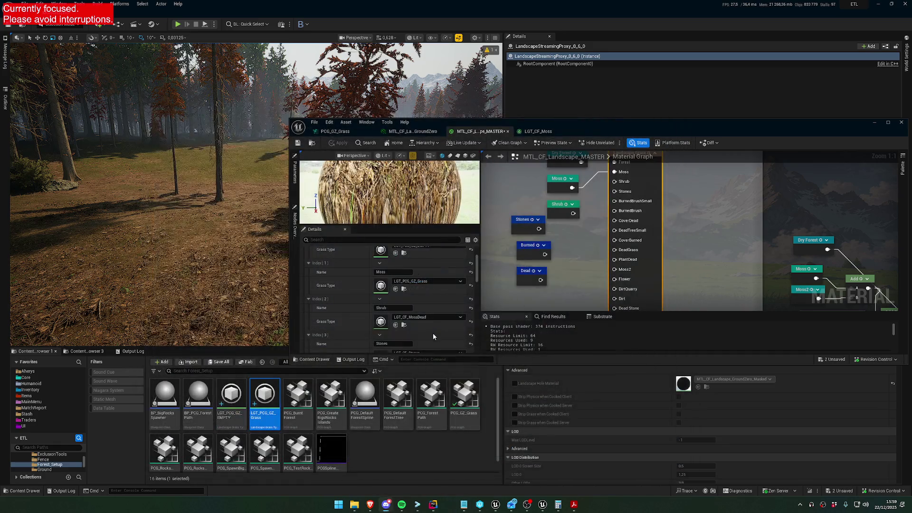
key("super")
type("steam")
key("Return")
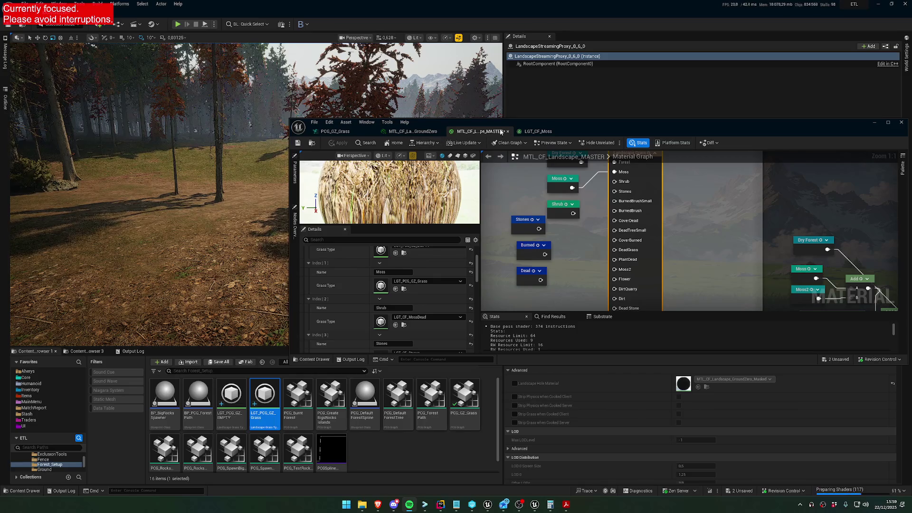
Start the Beautiful Light update from the Steam library and minimize Steam.
left_click_drag(240, 171, 228, 169)
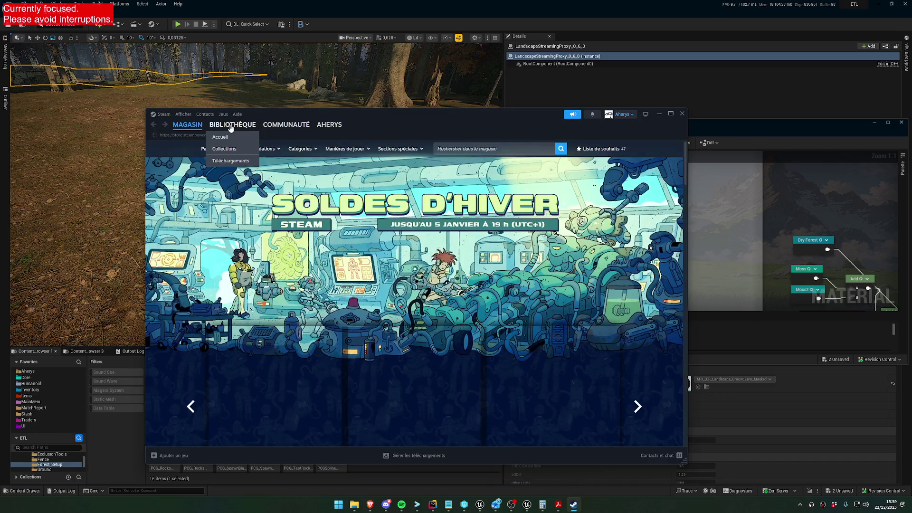
left_click(232, 124)
left_click(195, 195)
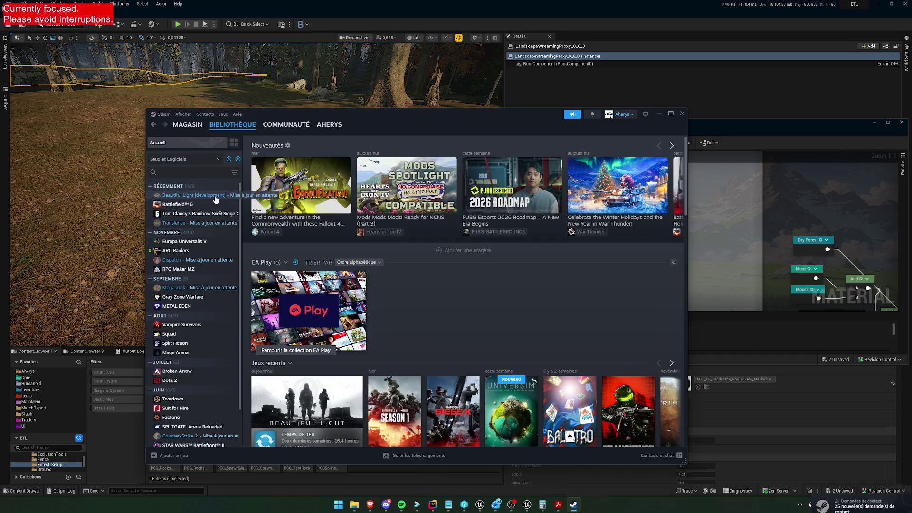
left_click(292, 260)
left_click(658, 117)
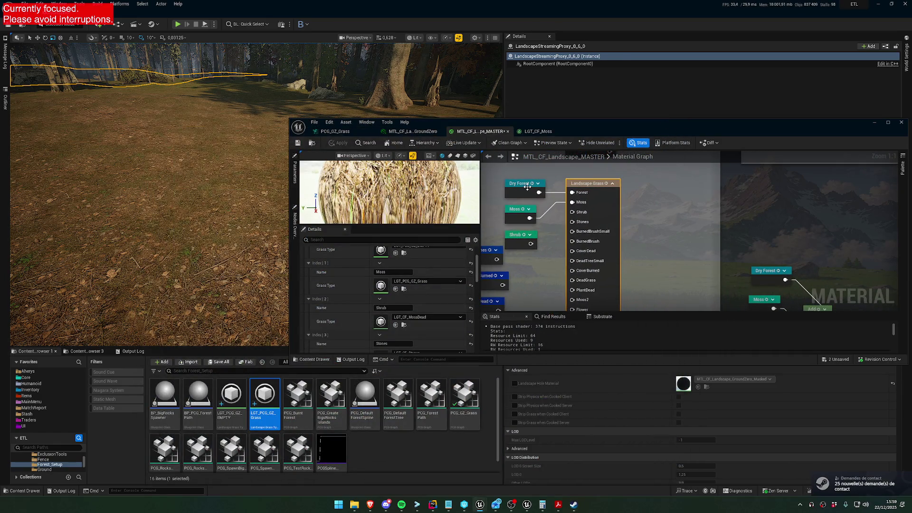
Check the material's Landscape Grass grass types, then return to the PCG_GZ_Grass graph.
left_click(522, 186)
left_click(597, 187)
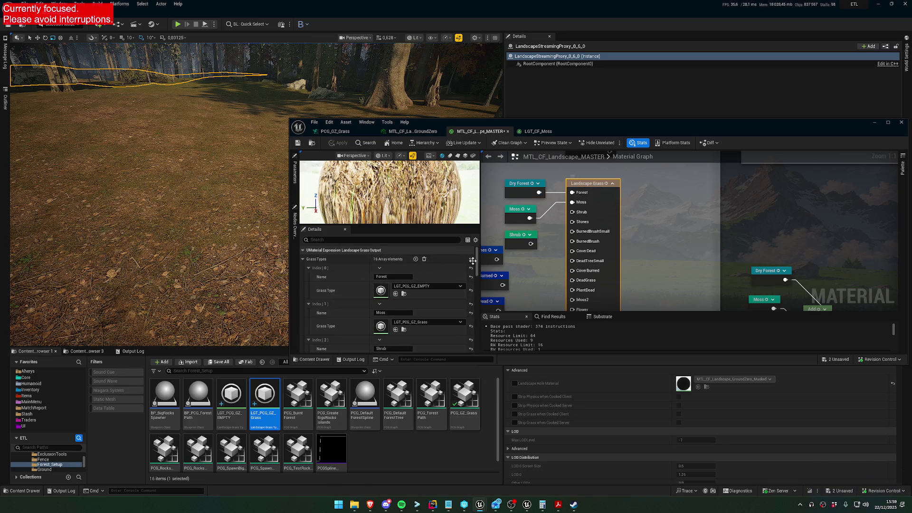
left_click(523, 199)
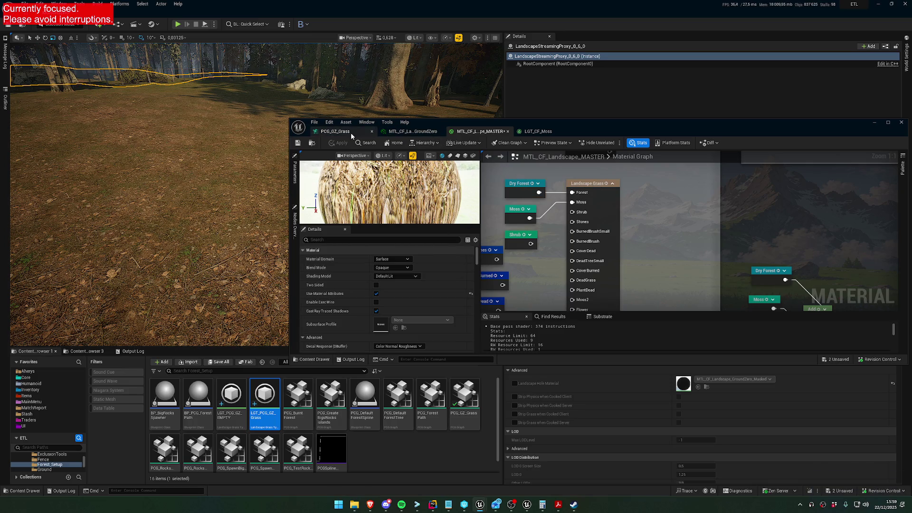
left_click(335, 131)
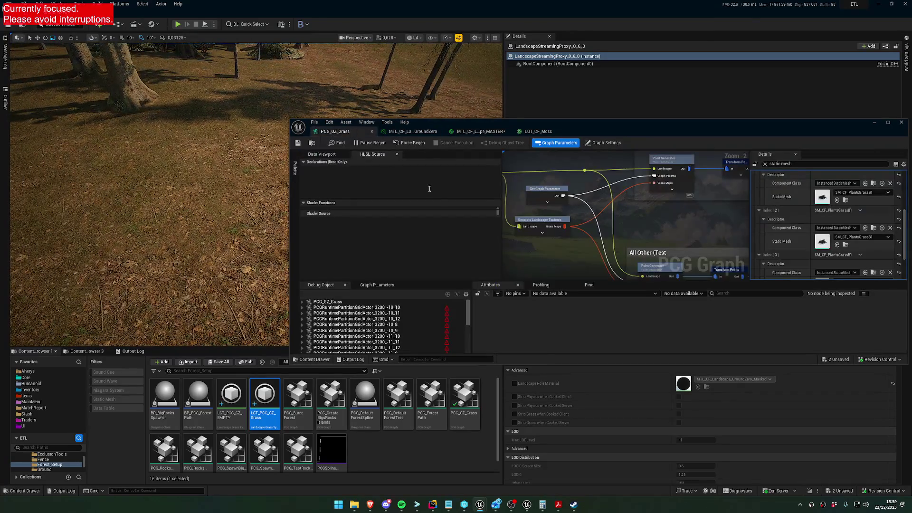
Set Generate Landscape Textures' Selected Grass Types Index[1] to LGT_PCG_GZ_Grass and save the graph.
left_click(563, 217)
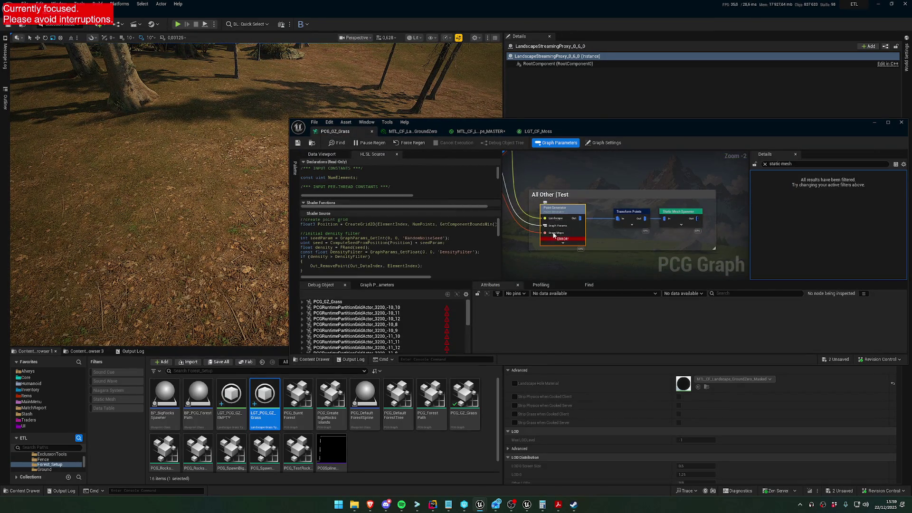
scroll(399, 247, "down", 5)
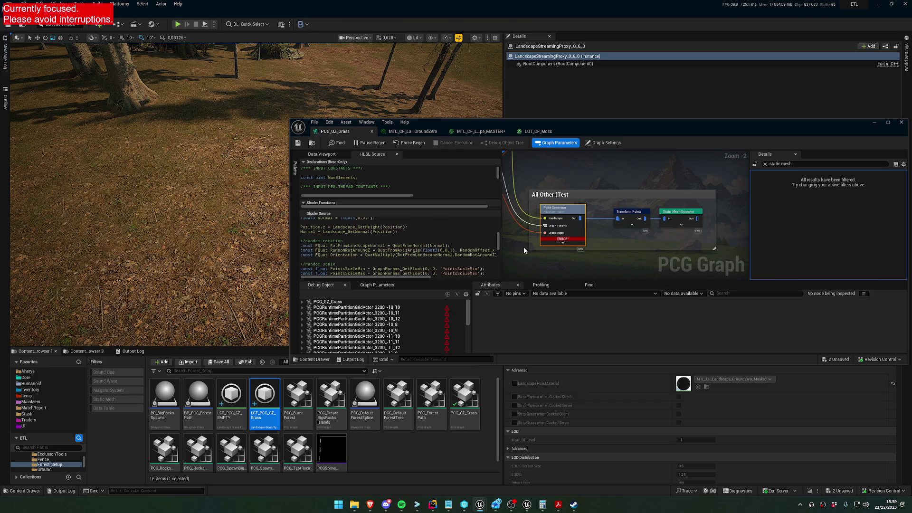
left_click(552, 171)
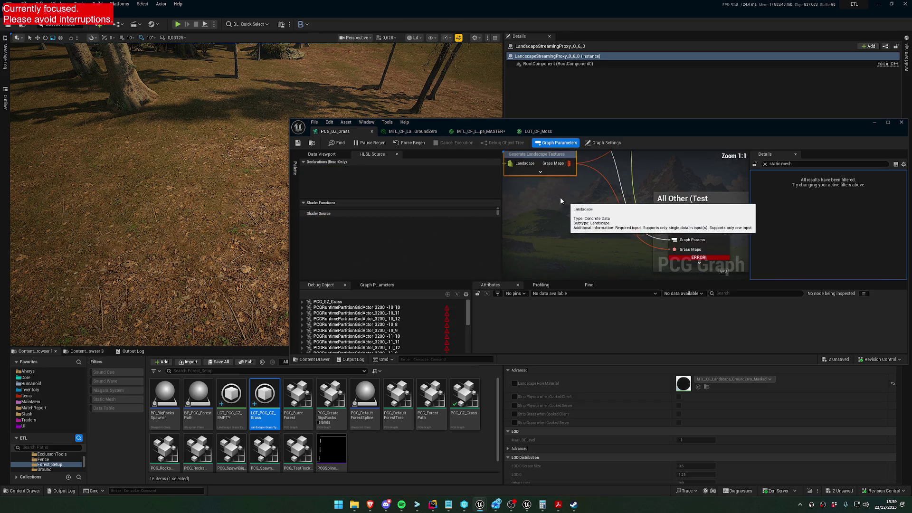
key("f")
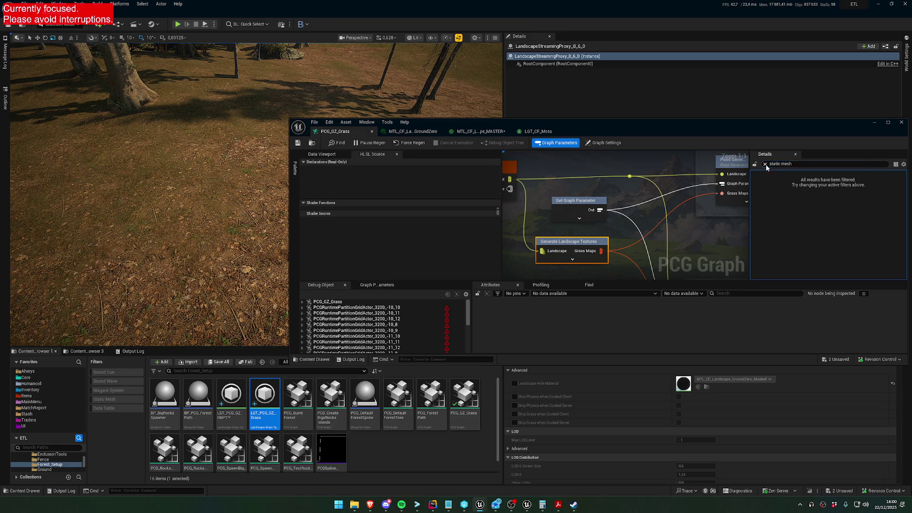
left_click(765, 164)
left_click(858, 183)
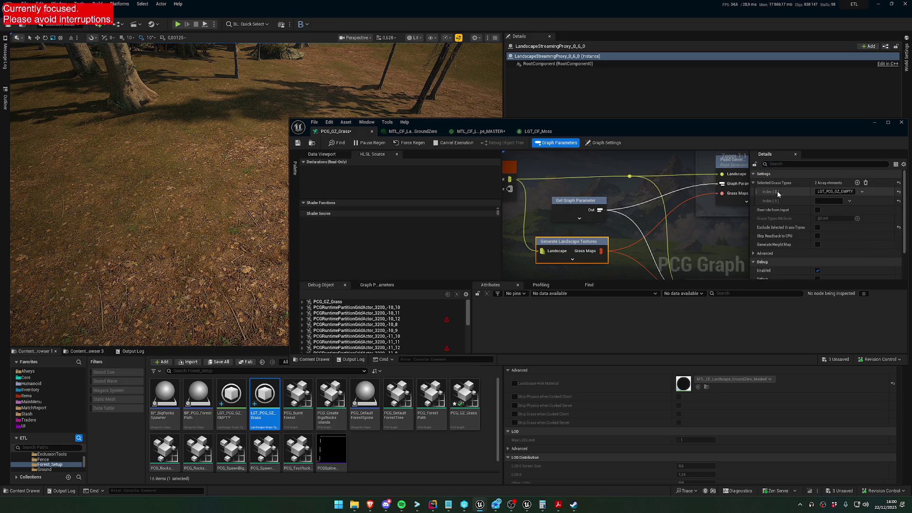
left_click(830, 201)
key("ctrl+v")
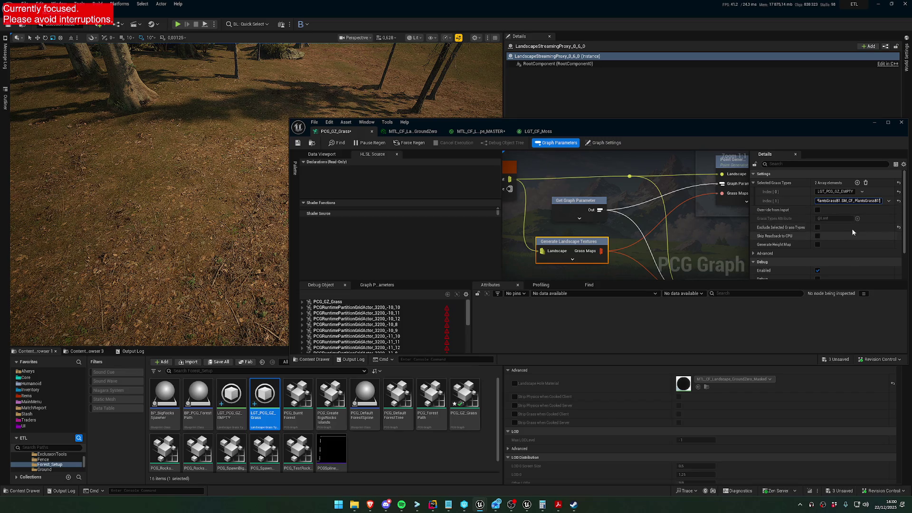
key("Return")
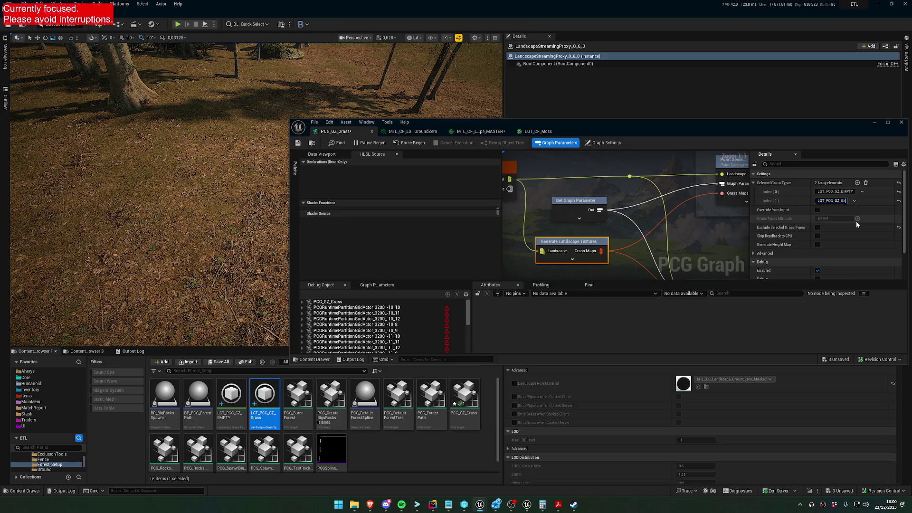
type("ass")
key("ctrl+a")
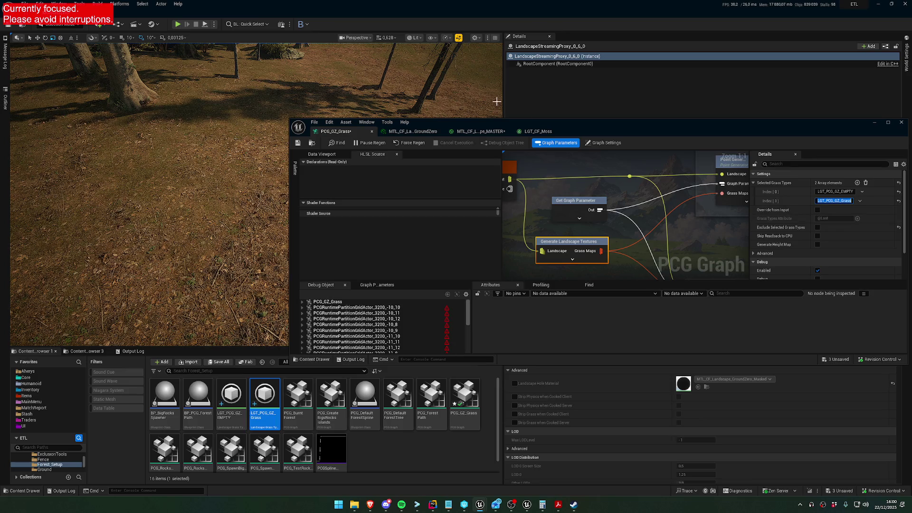
left_click_drag(495, 122, 414, 236)
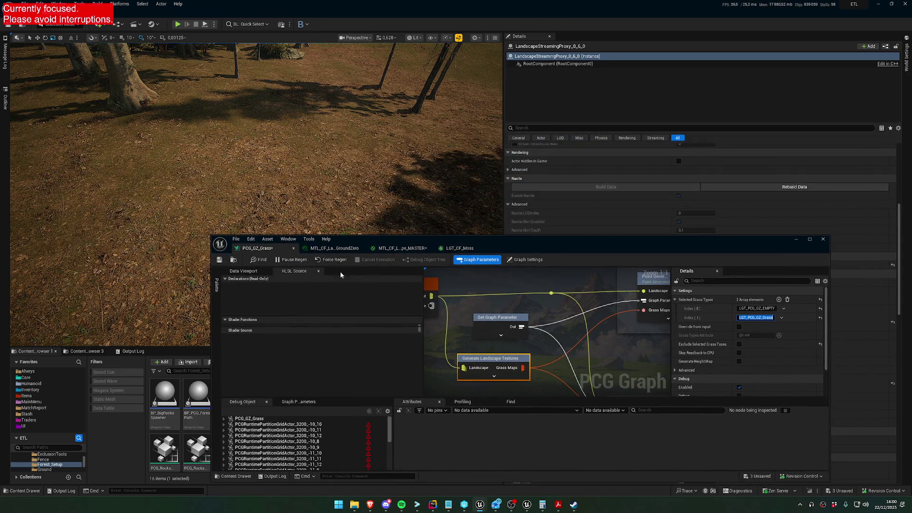
left_click(220, 261)
Change the Point Generator's HLSL grass type name to 'LGT_PCG_GZ_Grass'.
left_click(401, 248)
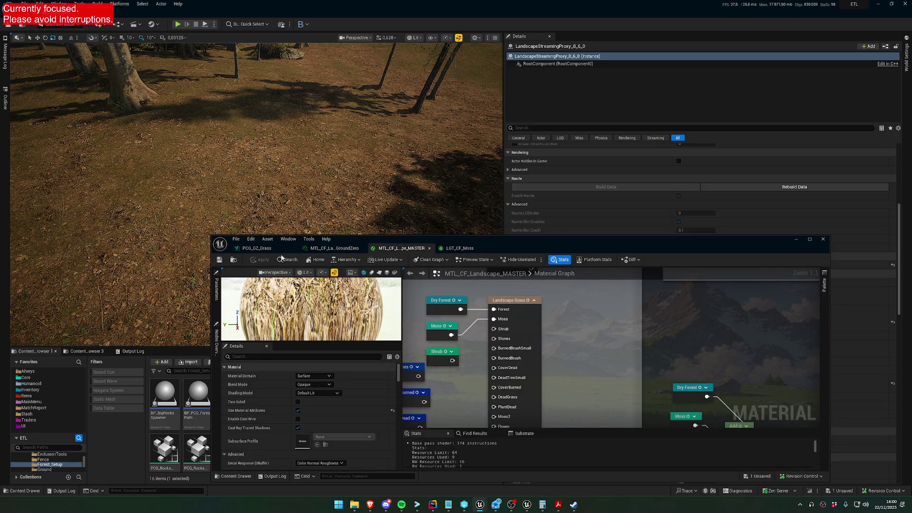
left_click(256, 248)
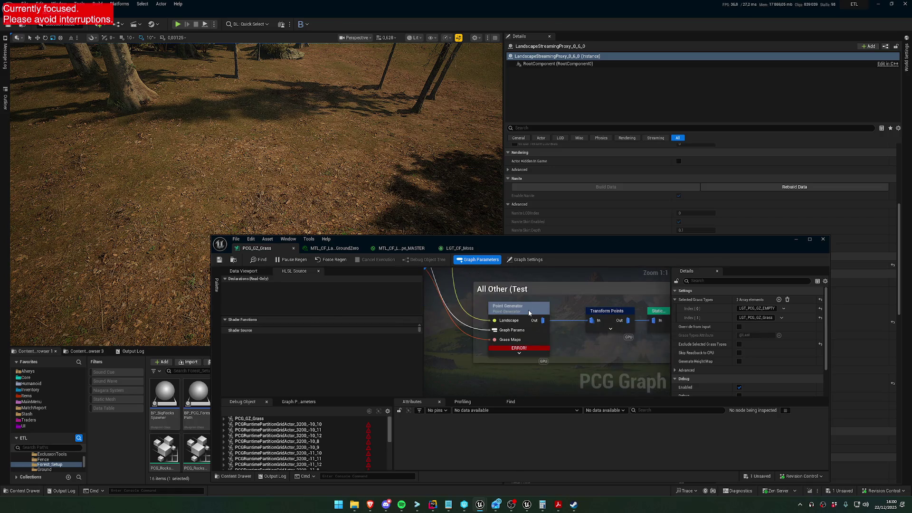
left_click(529, 311)
scroll(366, 354, "down", 5)
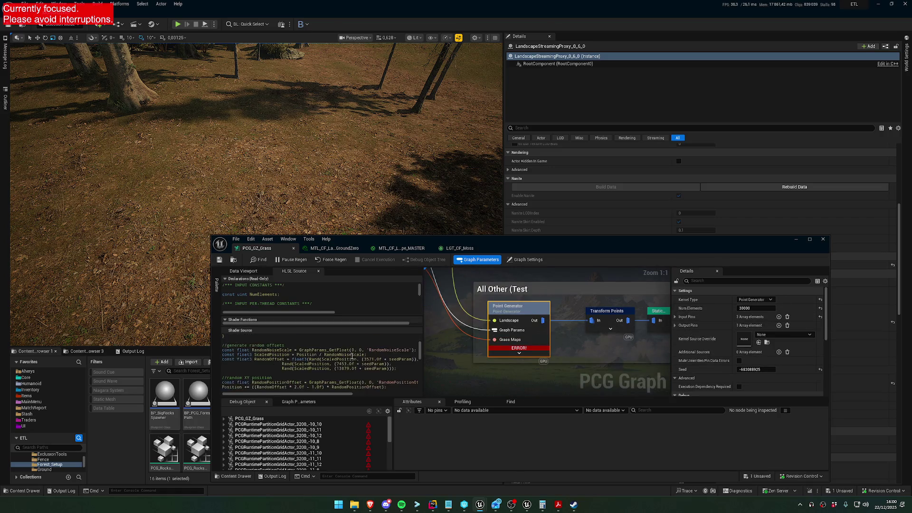
scroll(367, 355, "down", 3)
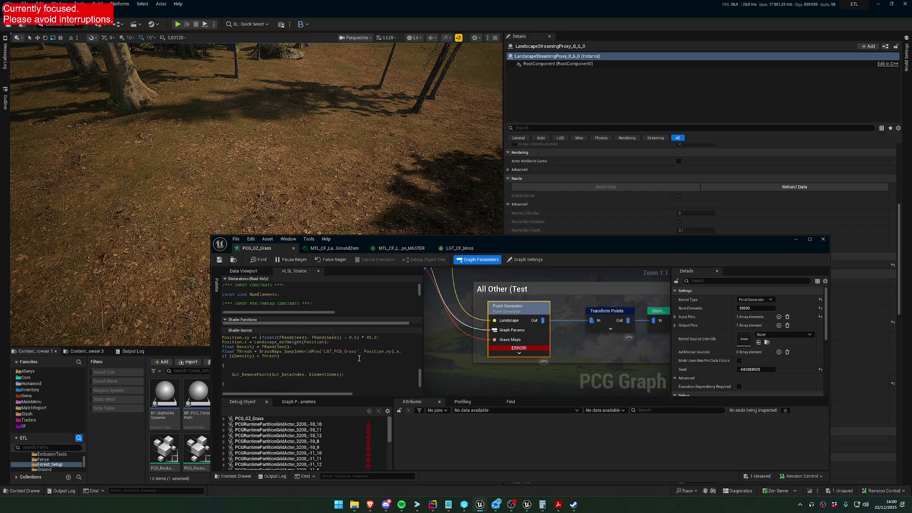
left_click(342, 351)
type("_G")
type("Z_G")
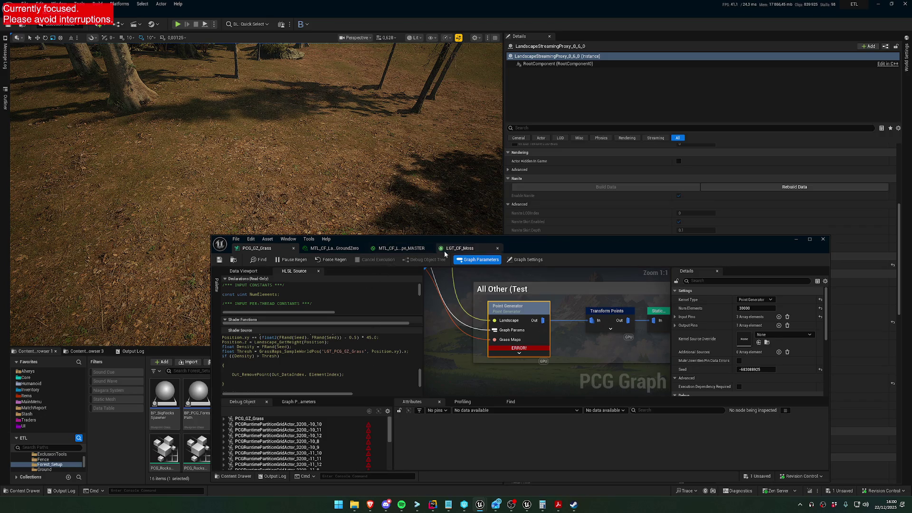
Cross-check the material's Landscape Grass types against the graph's selected grass types and Point Generator code.
left_click(334, 248)
left_click(398, 248)
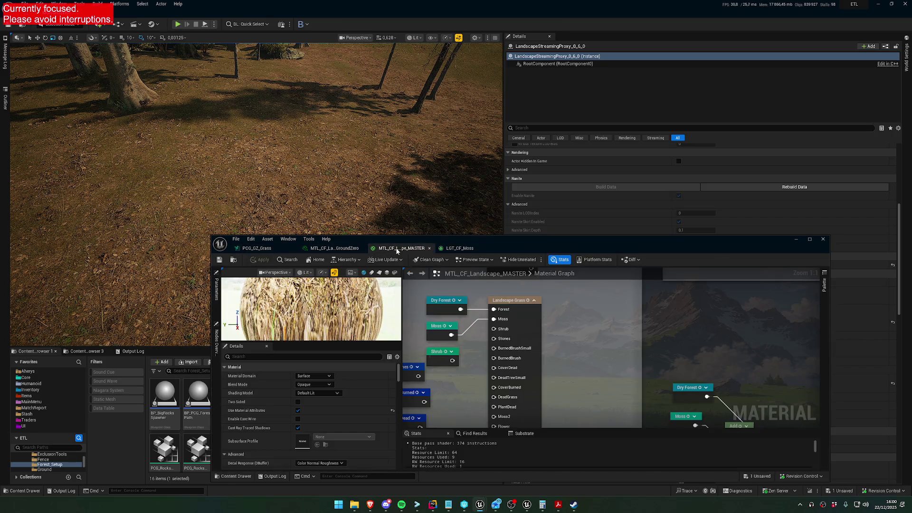
left_click(532, 336)
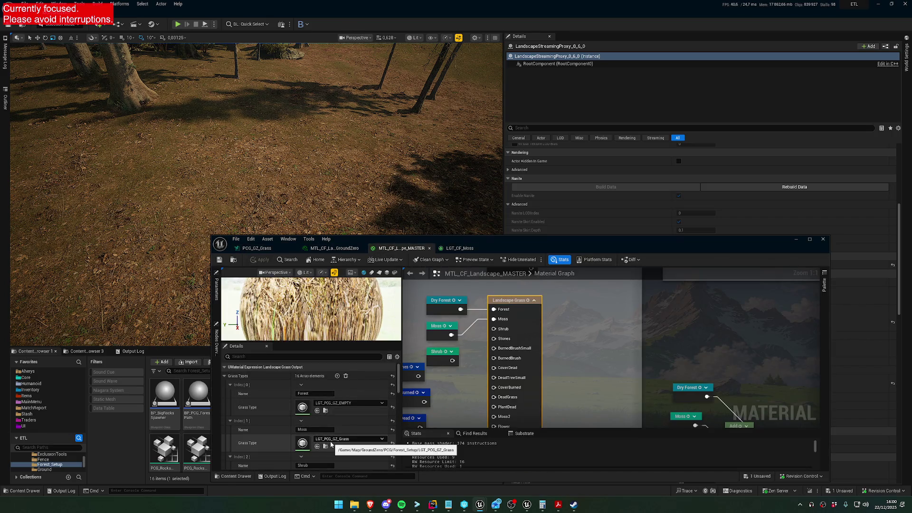
left_click(333, 248)
left_click(283, 247)
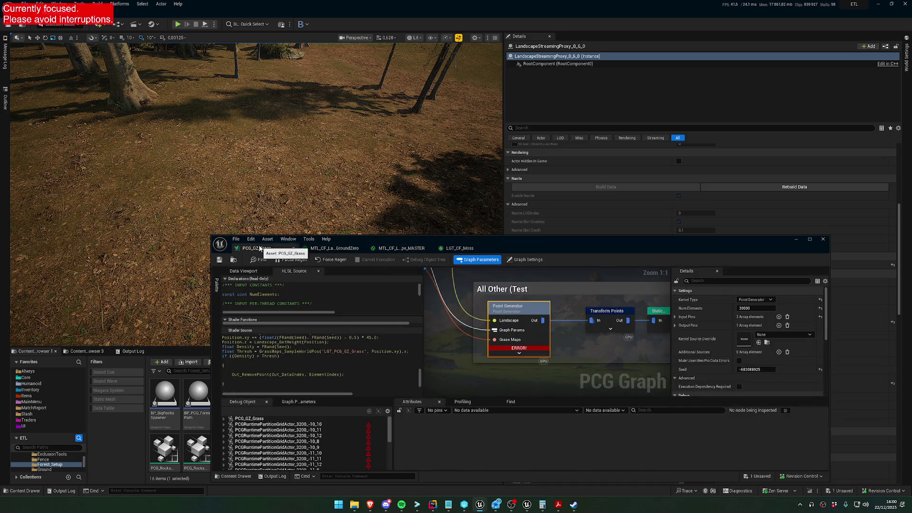
left_click(484, 272)
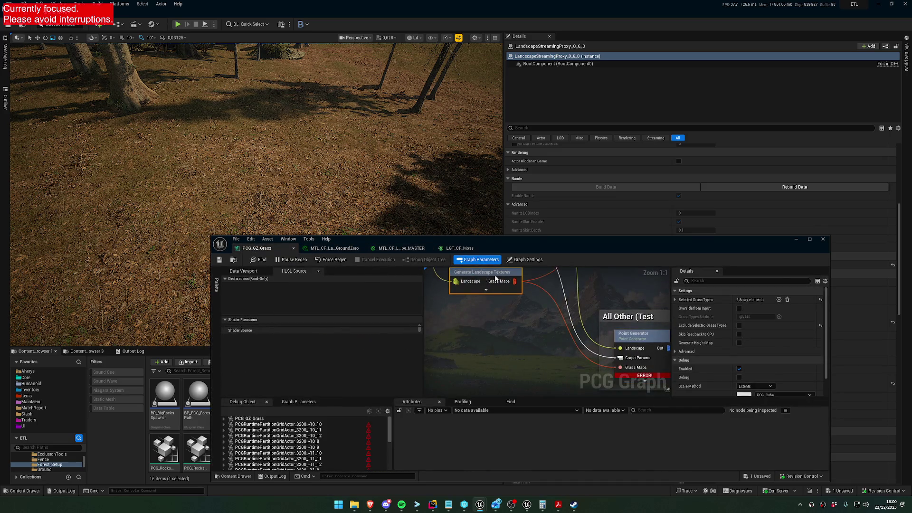
left_click(675, 300)
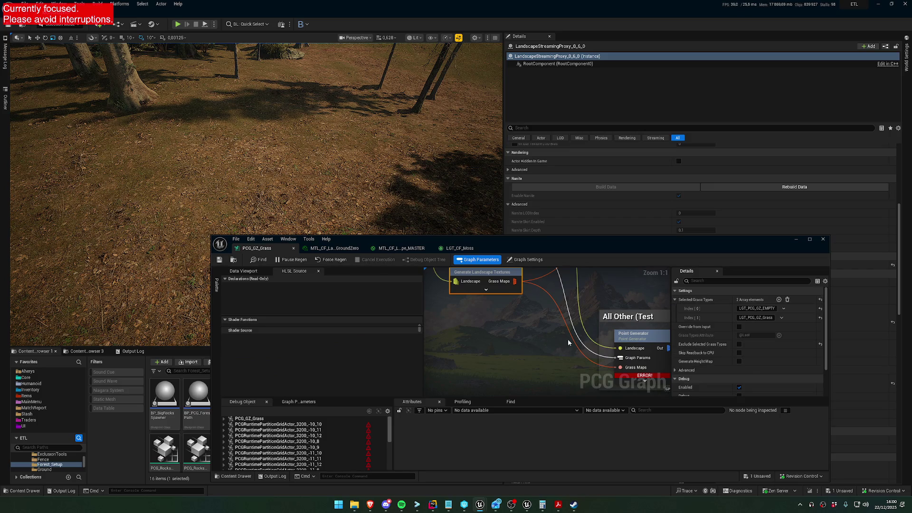
left_click(639, 336)
scroll(340, 365, "down", 10)
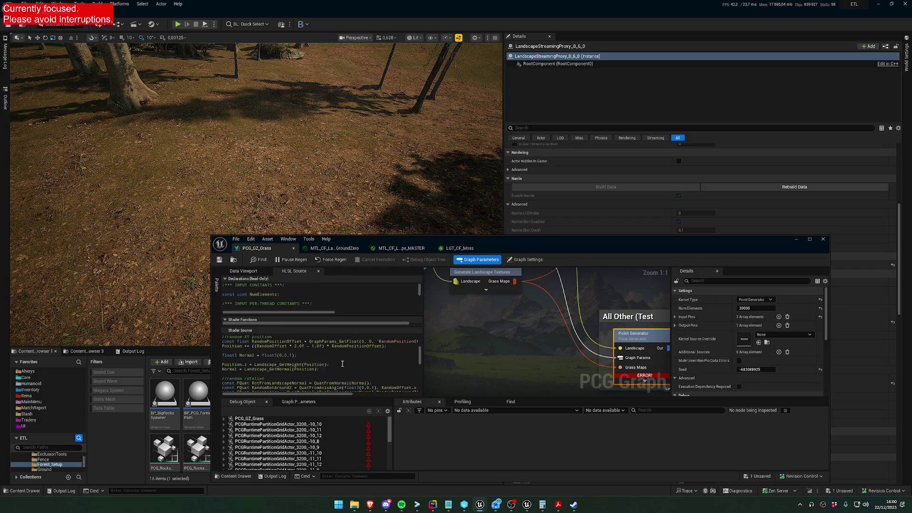
scroll(342, 364, "up", 3)
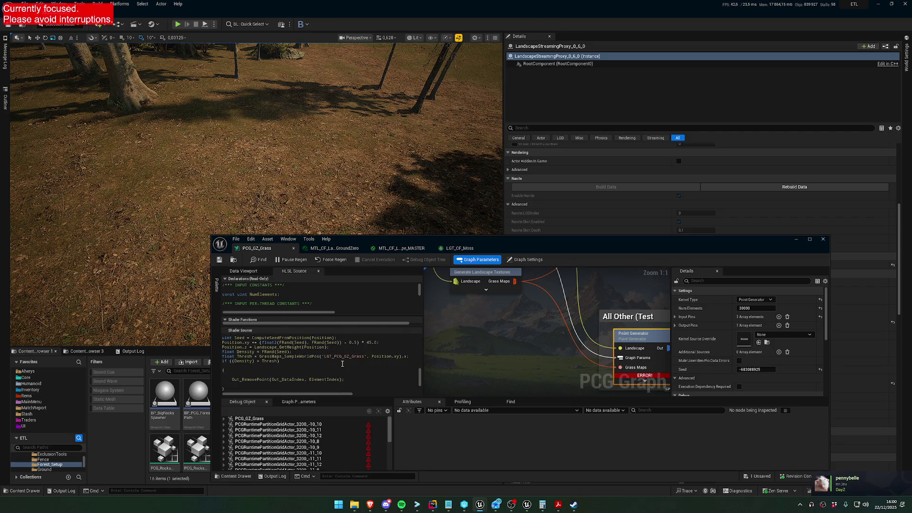
left_click_drag(642, 378, 507, 350)
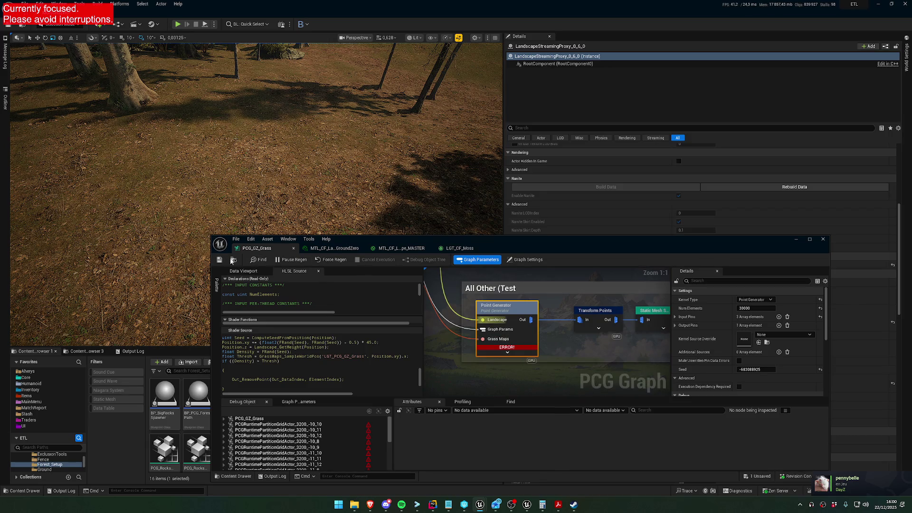
Force Regen the grass graph and look over the forest for the result.
left_click(331, 260)
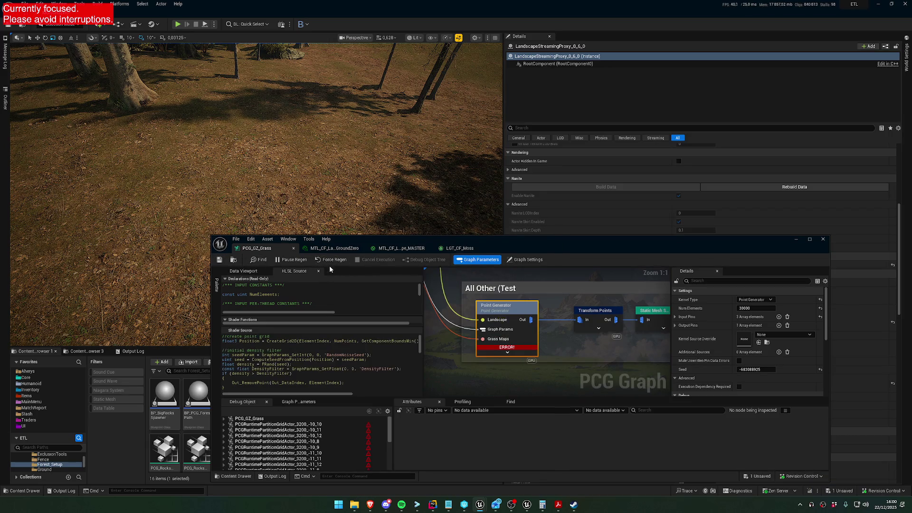
left_click_drag(390, 202, 390, 157)
scroll(529, 326, "down", 5)
left_click_drag(826, 342, 579, 271)
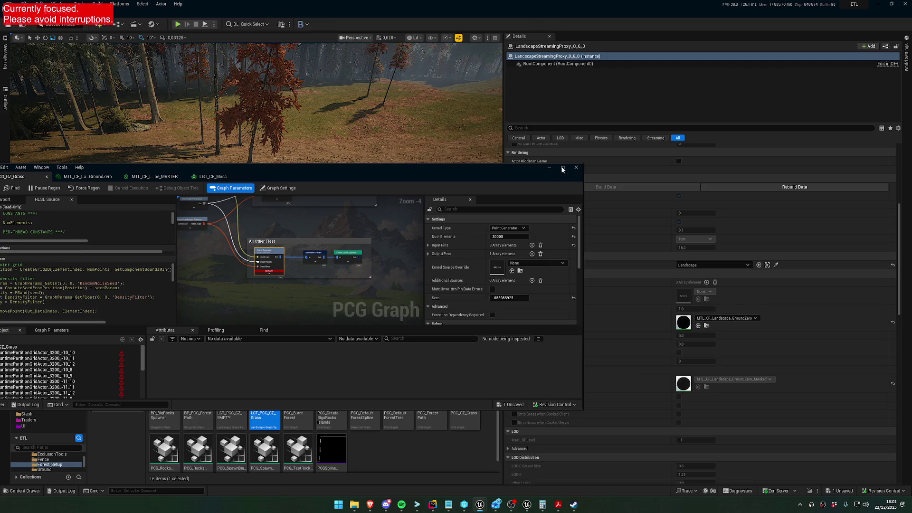
left_click(562, 167)
left_click_drag(404, 323, 403, 398)
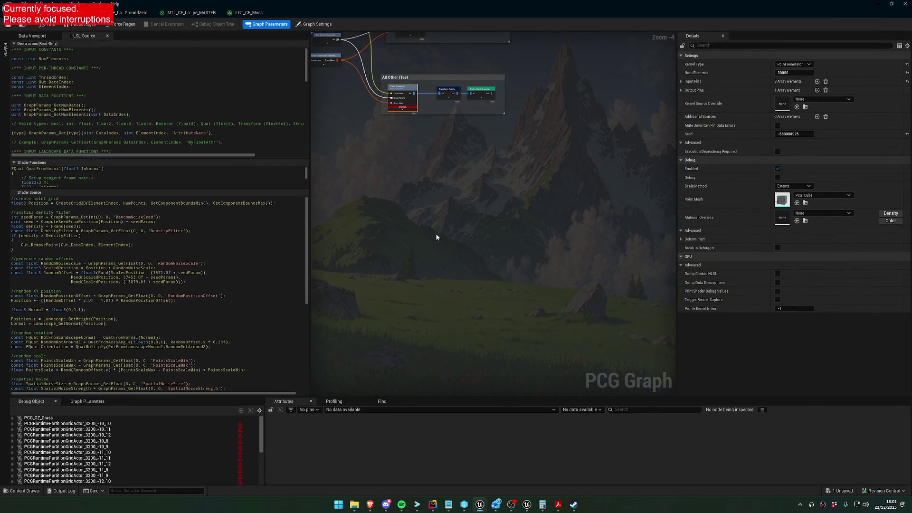
scroll(441, 204, "up", 5)
mouse_move(439, 231)
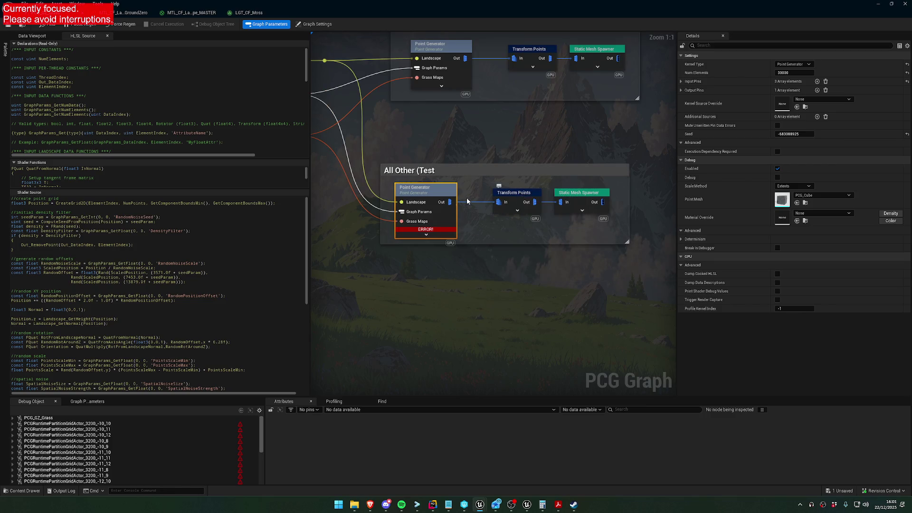
left_click_drag(474, 195, 569, 218)
left_click_drag(602, 183, 569, 211)
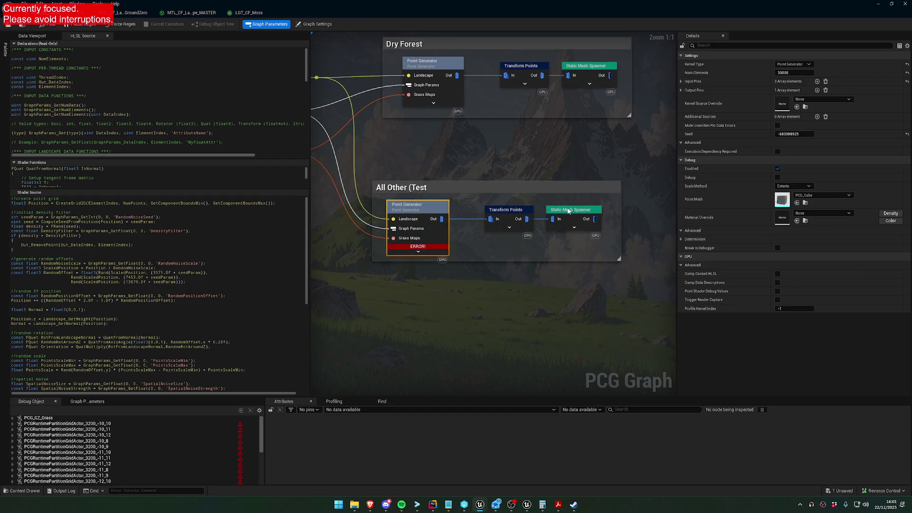
left_click(569, 214)
left_click(505, 211)
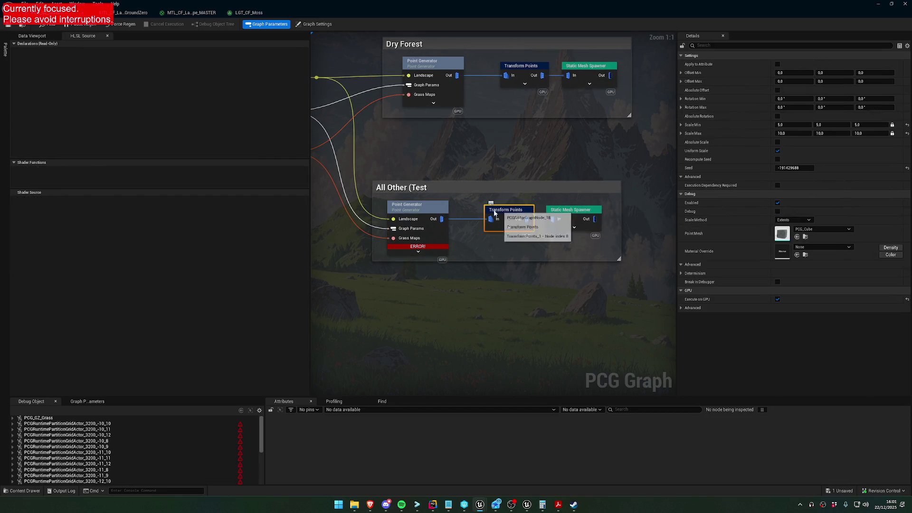
left_click(423, 213)
left_click_drag(396, 165, 595, 207)
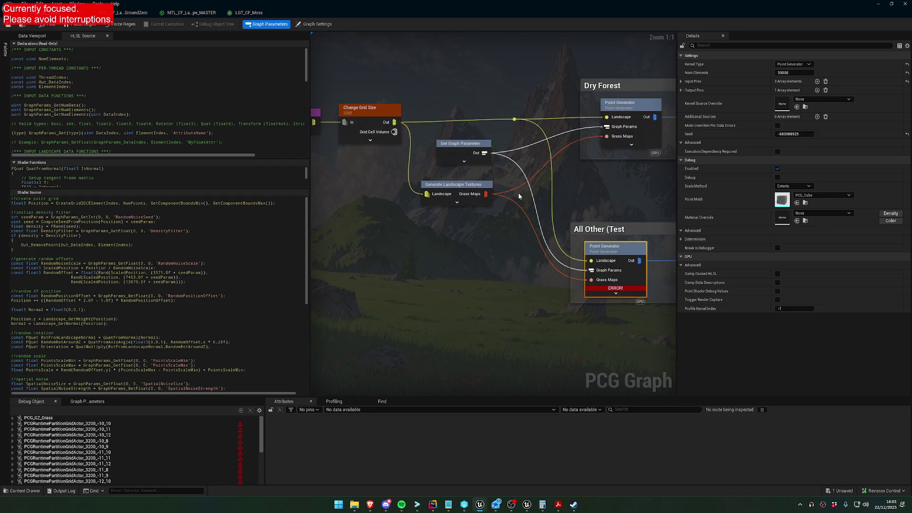
left_click(463, 187)
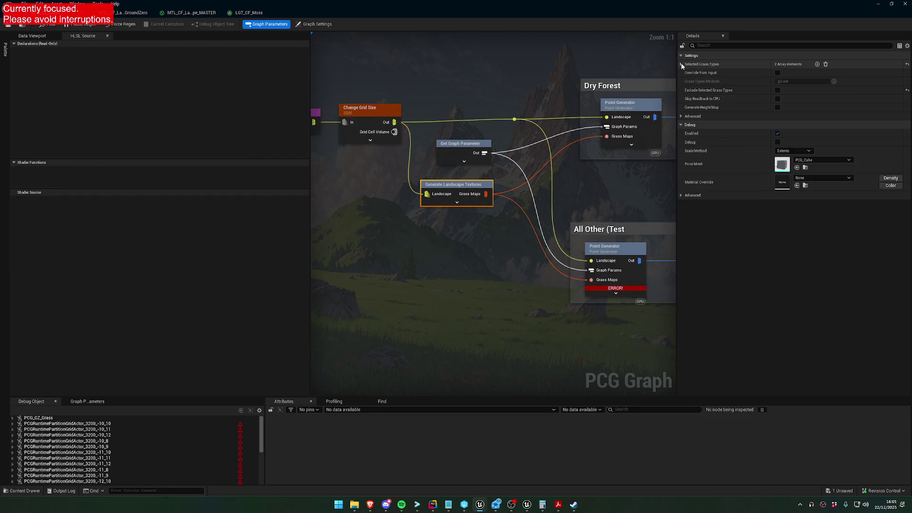
left_click(681, 64)
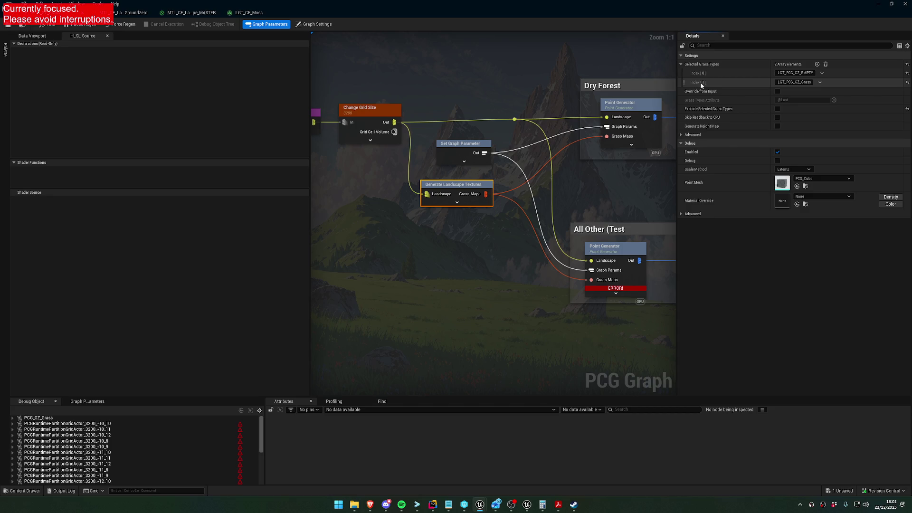
double_click(321, 4)
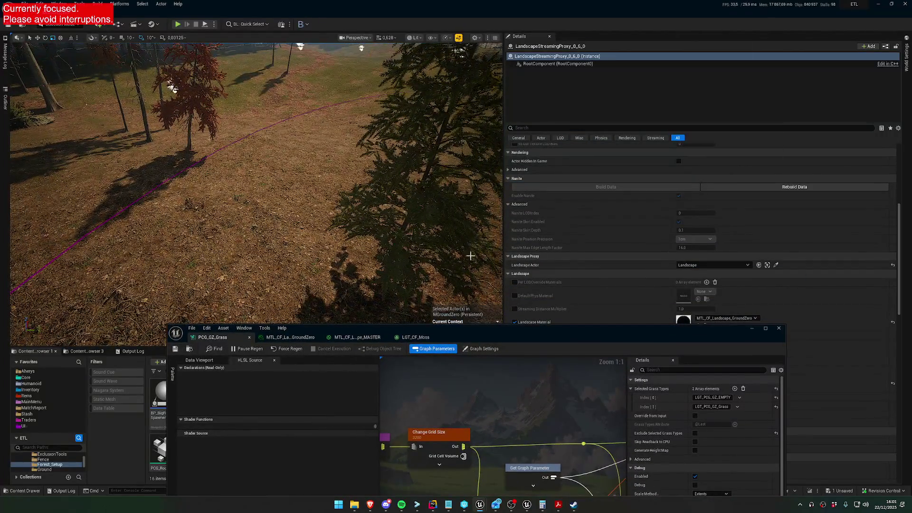
Select the PCG_GZ_Grass volume in the level and review its component details.
left_click(5, 102)
left_click(47, 172)
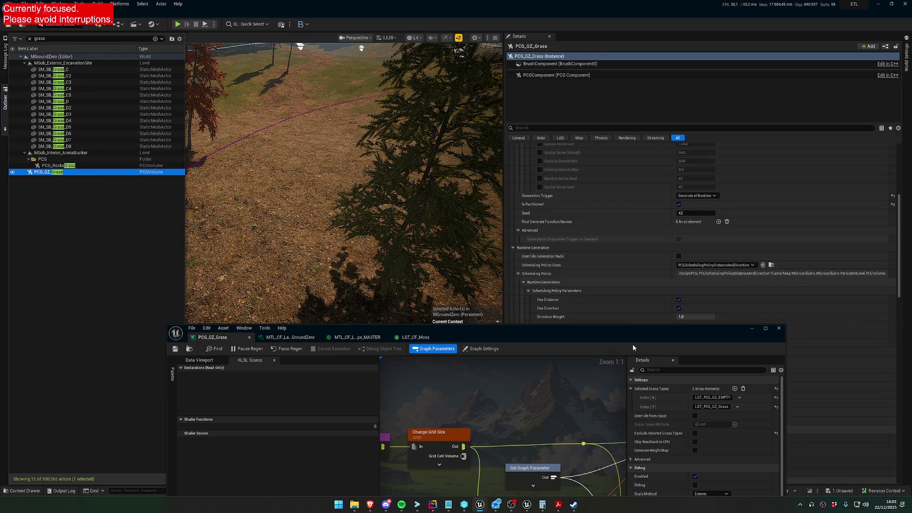
scroll(623, 265, "up", 10)
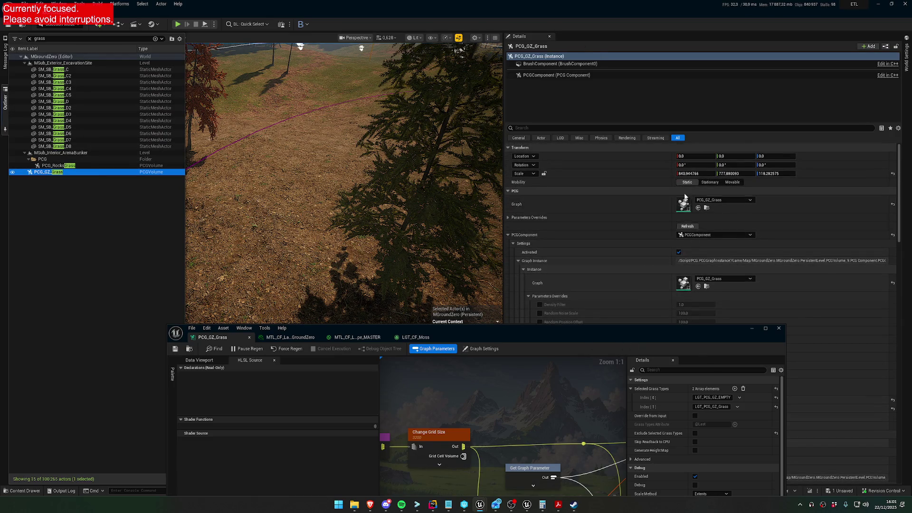
scroll(679, 208, "down", 1)
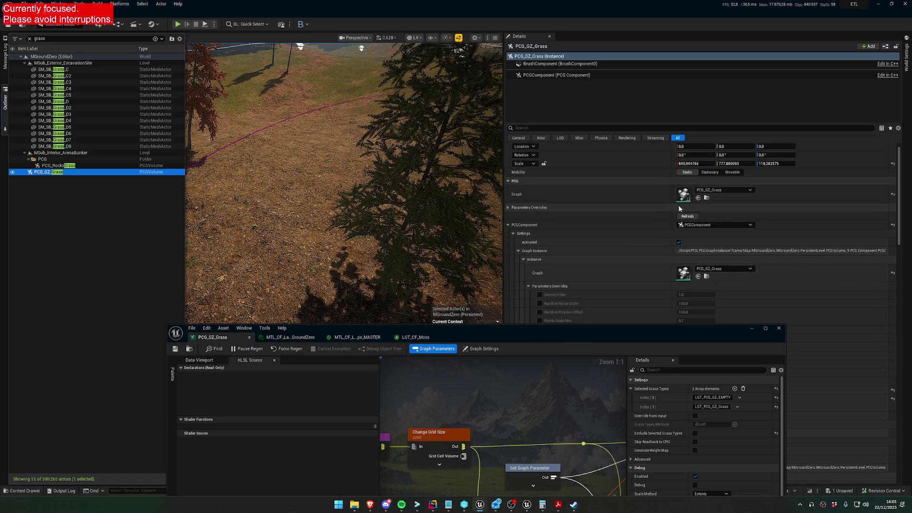
scroll(570, 252, "down", 10)
scroll(613, 269, "up", 10)
left_click(508, 196)
Reposition the PCG_GZ_Grass graph editor window to the middle of the screen.
mouse_move(627, 324)
left_mouse_down()
mouse_move(587, 375)
mouse_move(589, 419)
left_mouse_up()
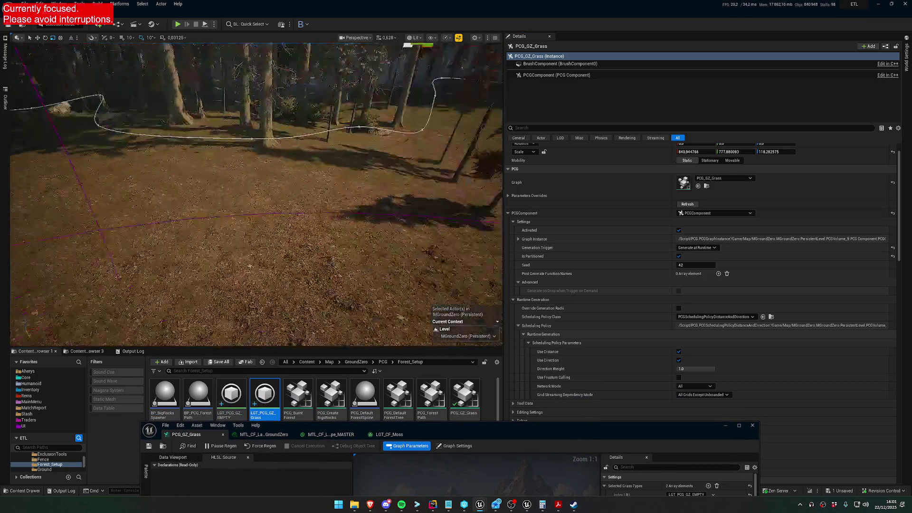
scroll(257, 195, "up", 3)
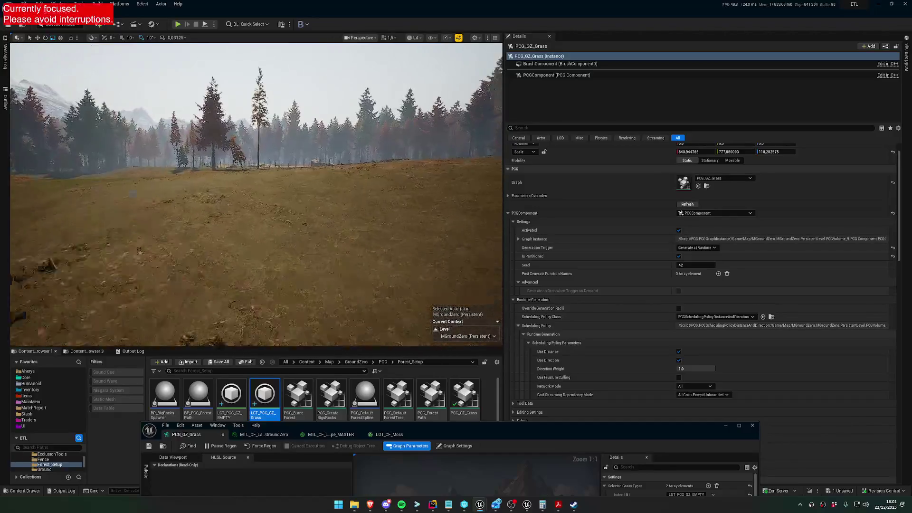
left_click_drag(522, 425, 447, 220)
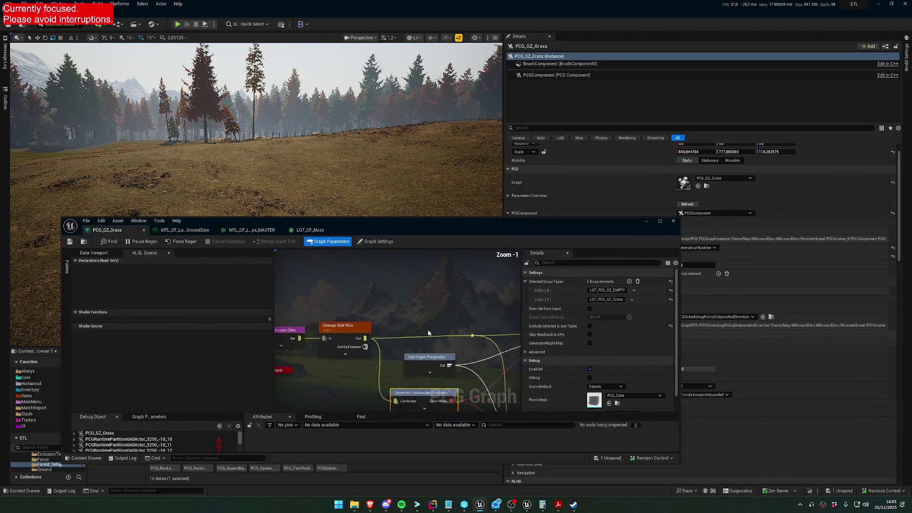
Select the All Other Point Generator, view its shader code and enable its debug display.
scroll(431, 333, "down", 2)
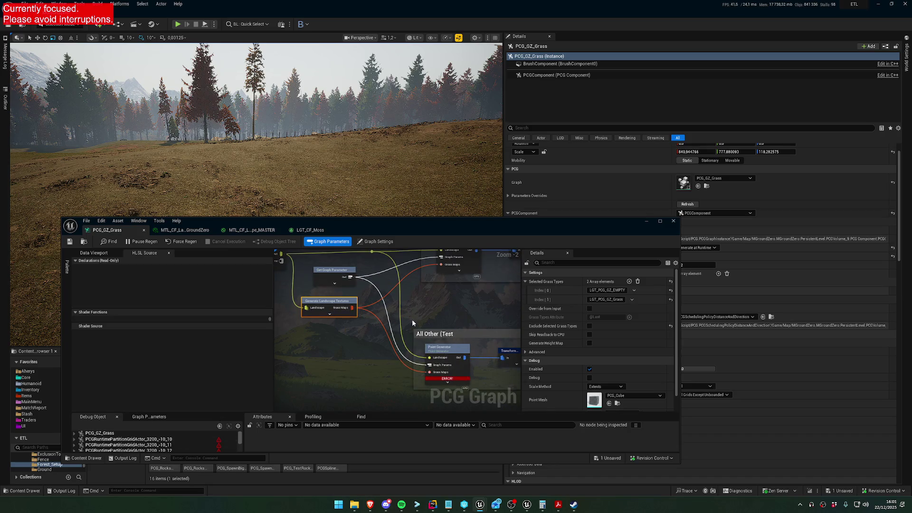
left_click_drag(454, 352, 424, 342)
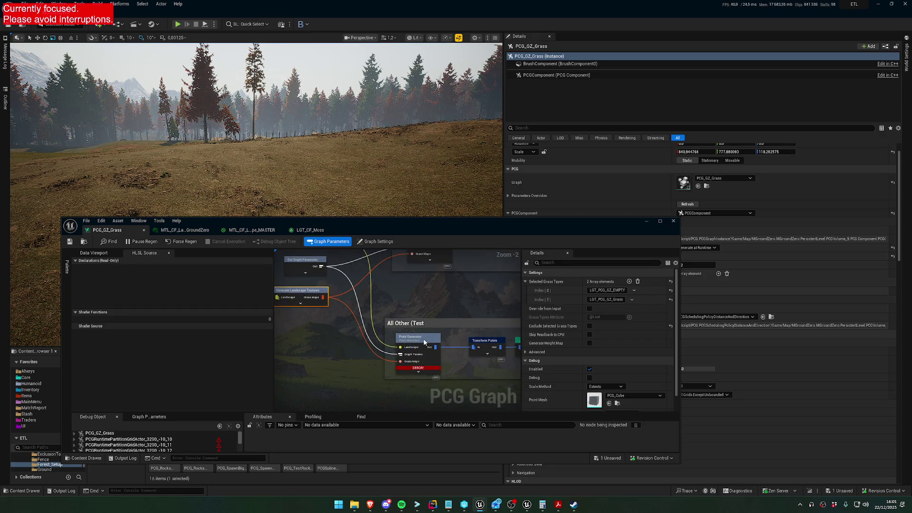
left_click(424, 342)
scroll(193, 362, "down", 5)
left_click(193, 363)
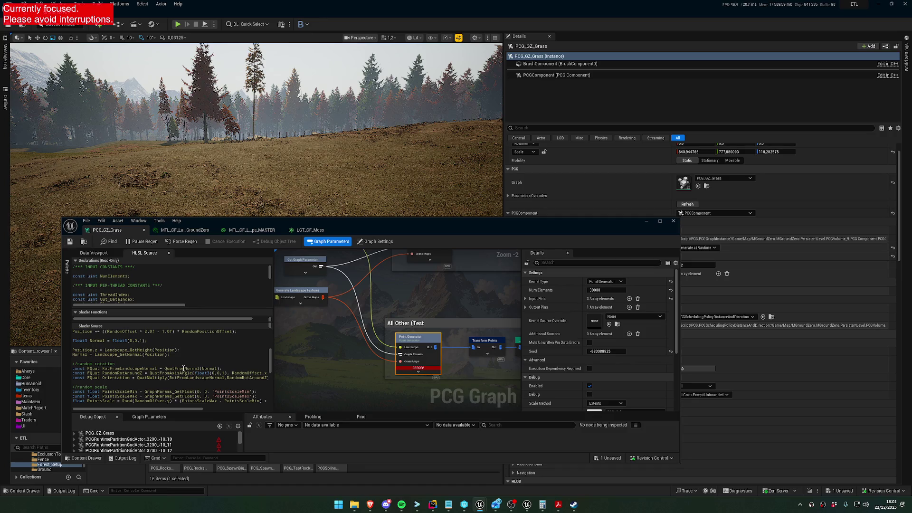
scroll(183, 369, "down", 5)
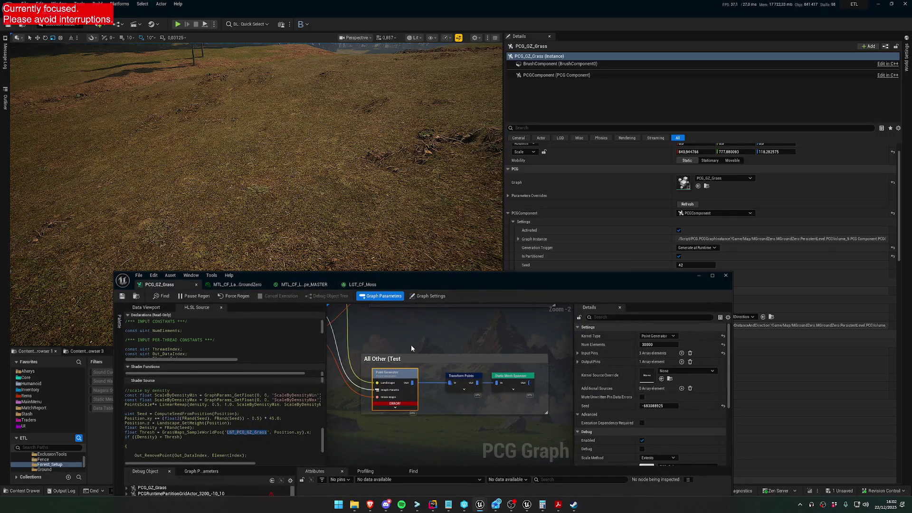
key("d")
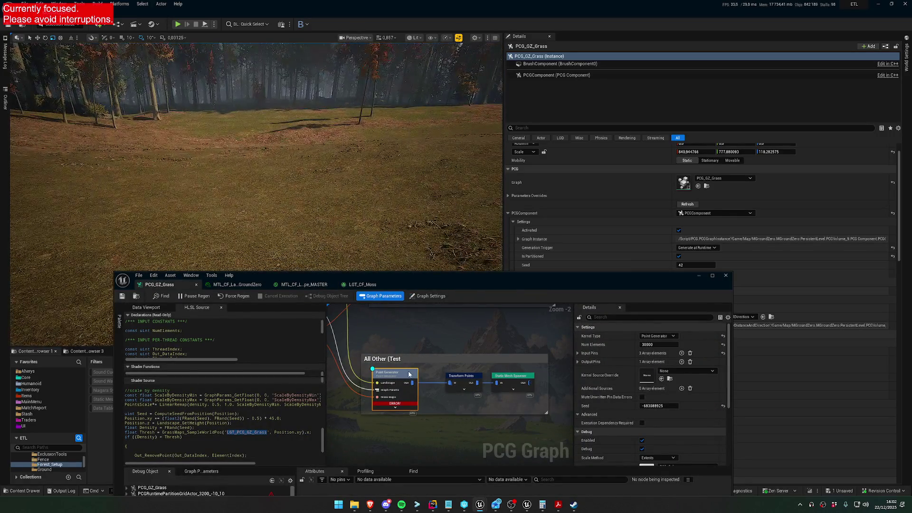
Inspect the Static Mesh Spawner, Dry Forest Point Generator and landscape input nodes, including selected grass types.
left_click(511, 378)
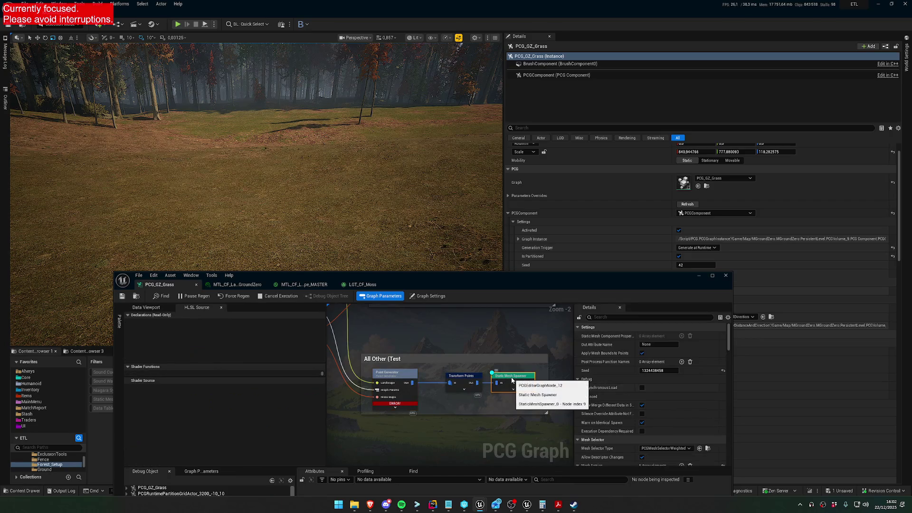
left_click_drag(475, 387, 508, 457)
left_click(440, 339)
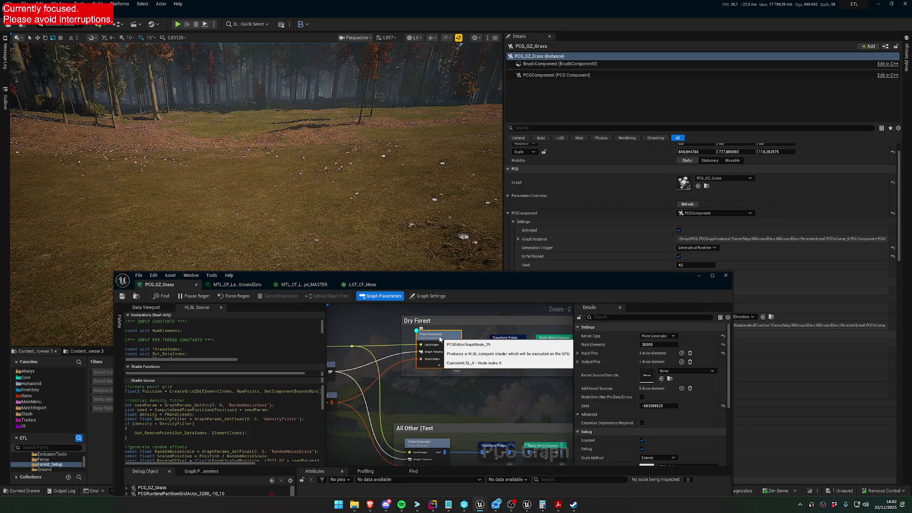
left_click_drag(446, 398, 540, 364)
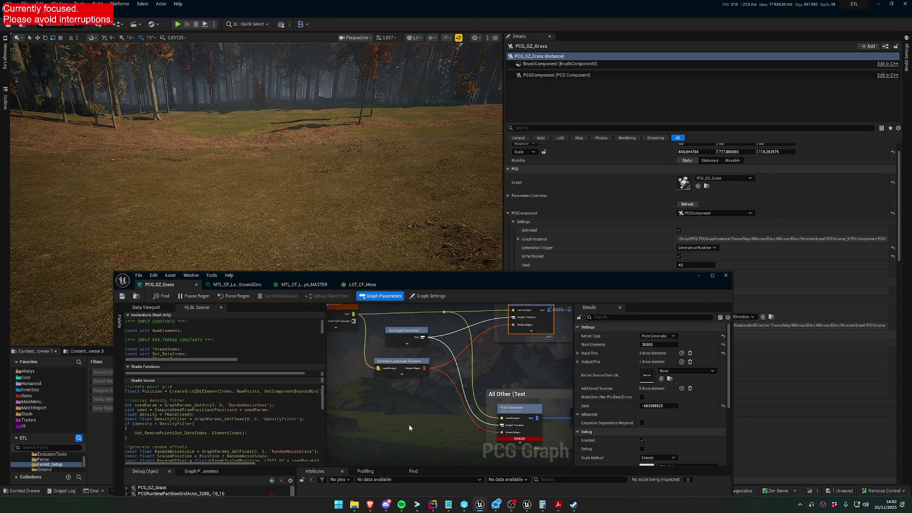
left_click_drag(391, 362, 471, 393)
left_click(393, 347)
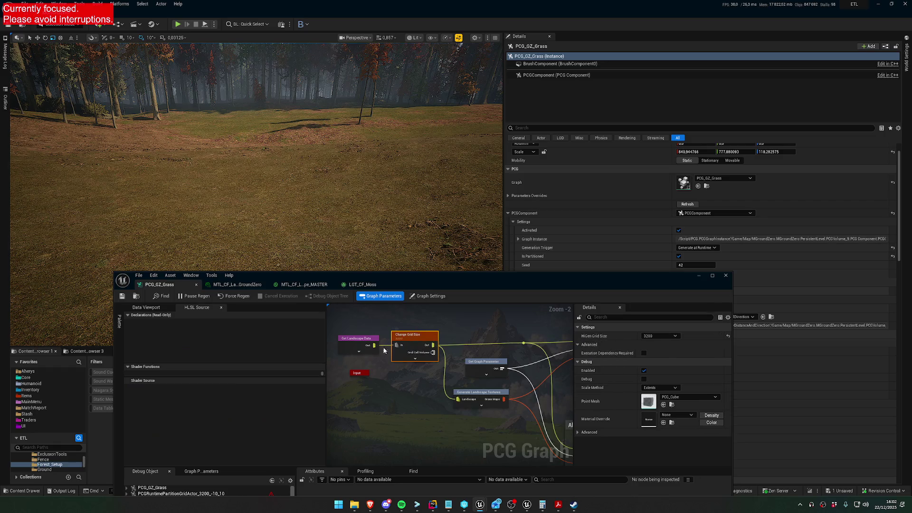
left_click(349, 339)
scroll(637, 392, "down", 2)
left_click(485, 398)
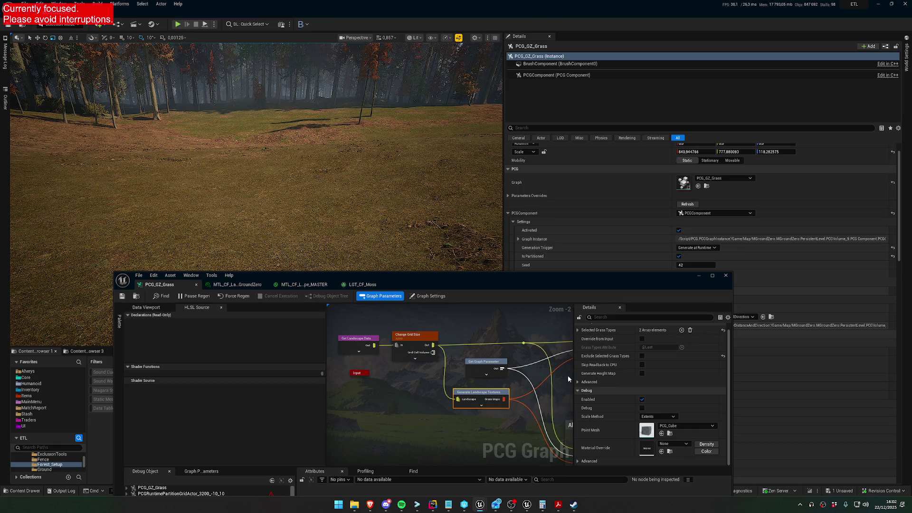
left_click(577, 336)
Reselect the All Other Point Generator and locate the Thresh variable in its shader.
mouse_move(473, 419)
left_mouse_down()
mouse_move(332, 367)
mouse_move(342, 313)
mouse_move(394, 369)
mouse_move(368, 376)
left_mouse_up()
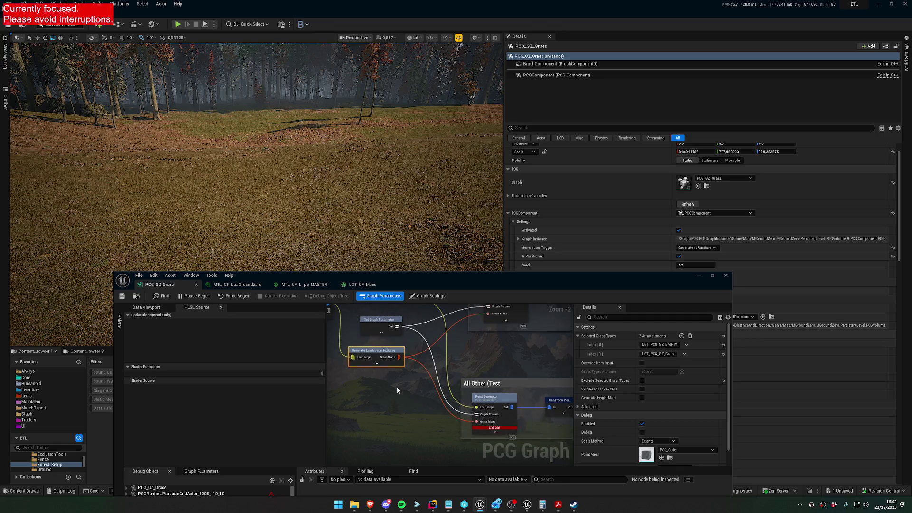
left_click(497, 401)
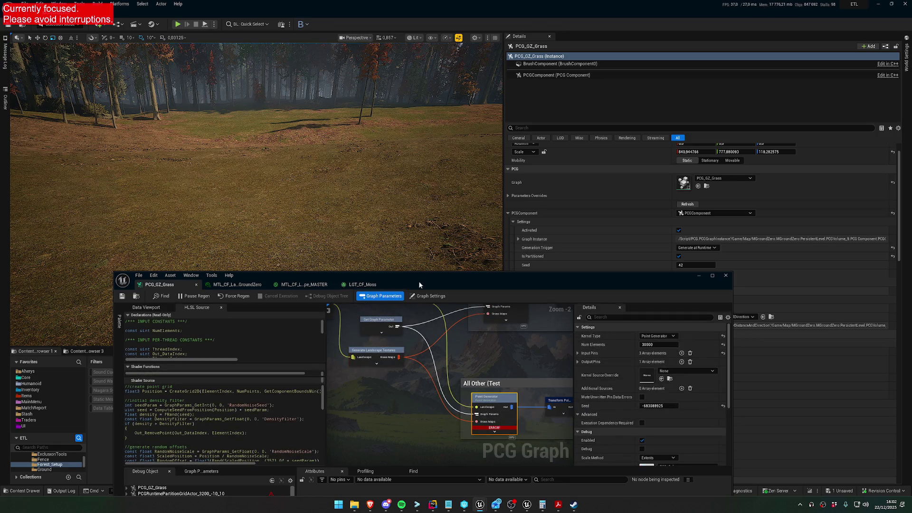
left_click_drag(418, 282, 406, 198)
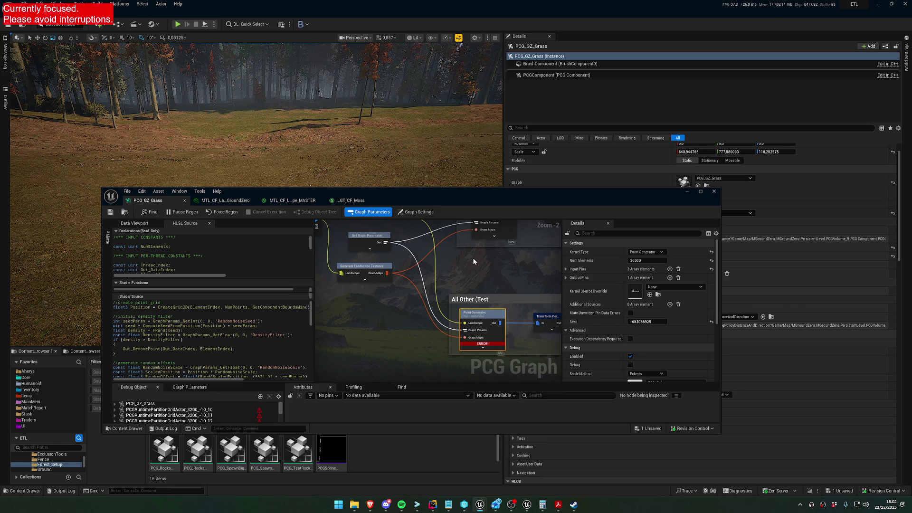
scroll(268, 341, "down", 5)
scroll(268, 341, "down", 5)
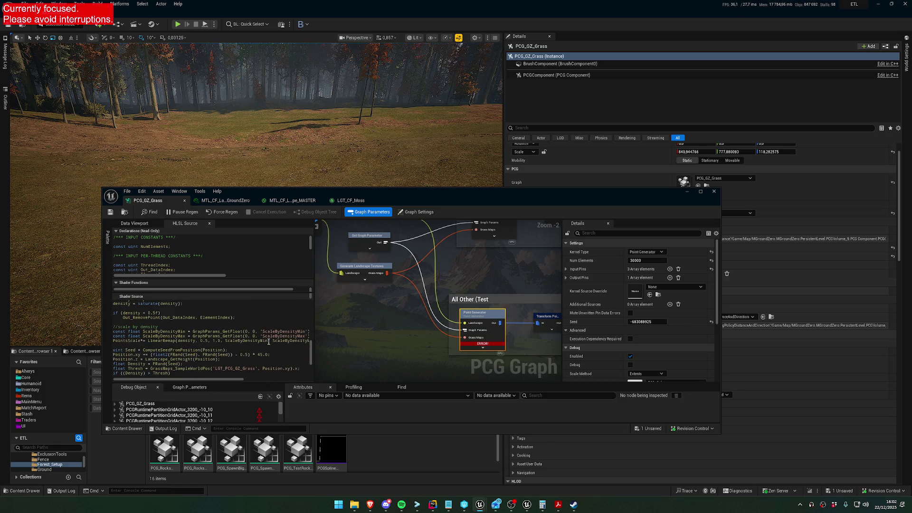
scroll(269, 342, "down", 3)
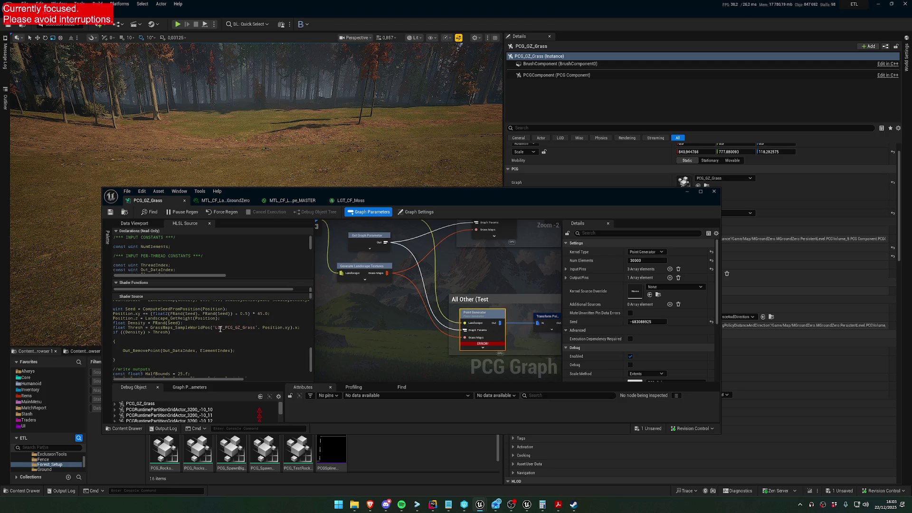
double_click(157, 331)
Turn on Skip Readback to CPU for the Generate Landscape Textures node.
mouse_move(491, 346)
left_click(359, 268)
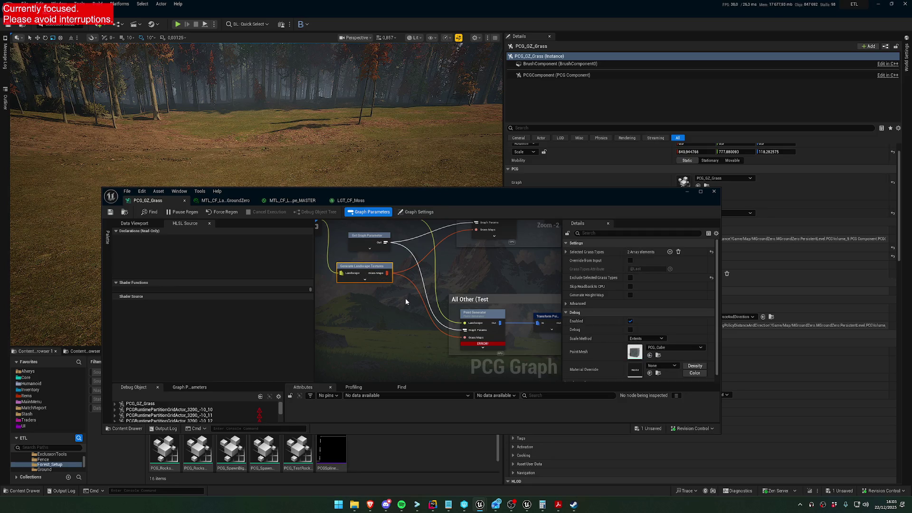
left_click(631, 287)
mouse_move(383, 163)
left_mouse_down()
mouse_move(383, 181)
mouse_move(383, 145)
left_mouse_up()
scroll(611, 304, "down", 2)
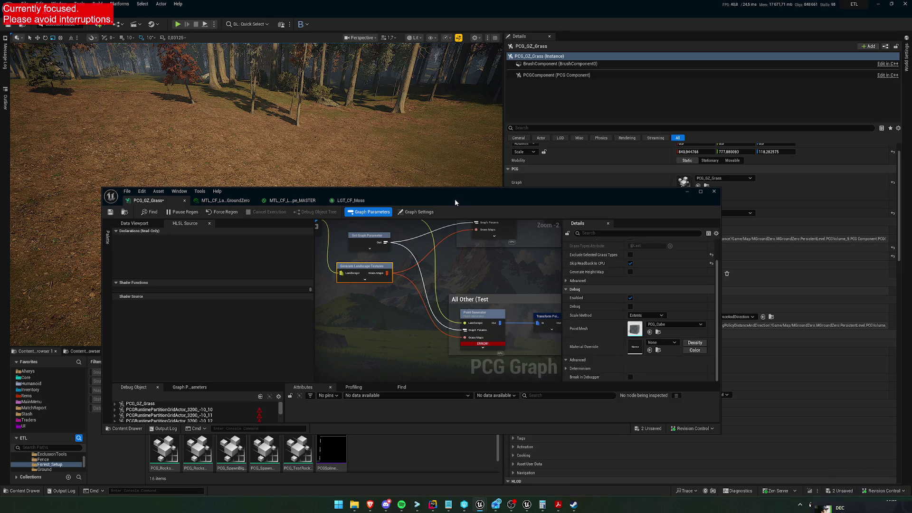
Delete the blank line after the Thresh check in the Point Generator's HLSL Source.
left_click_drag(455, 199, 446, 262)
left_click(476, 378)
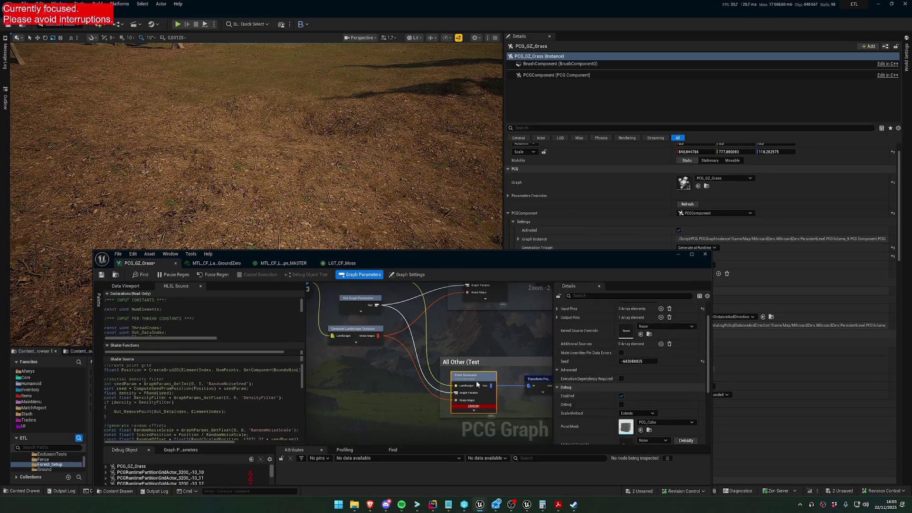
scroll(258, 386, "down", 4)
scroll(258, 386, "down", 5)
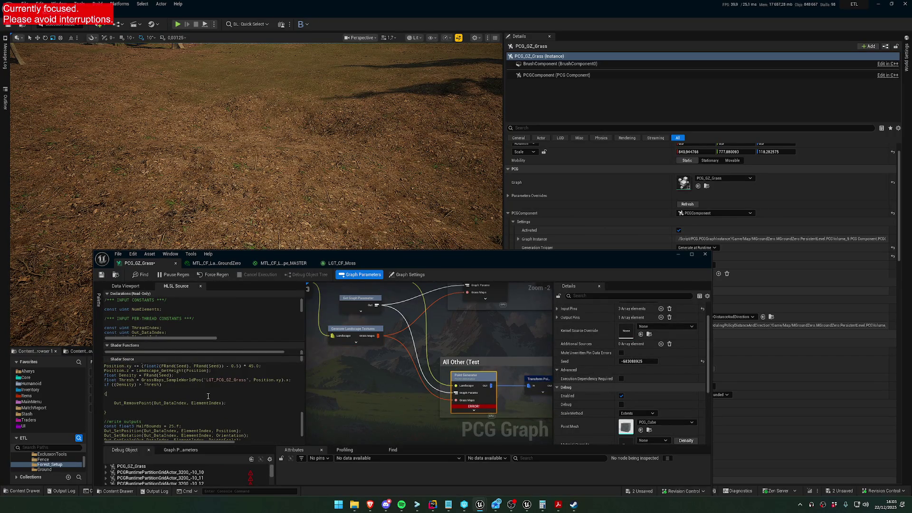
key("BackSpace")
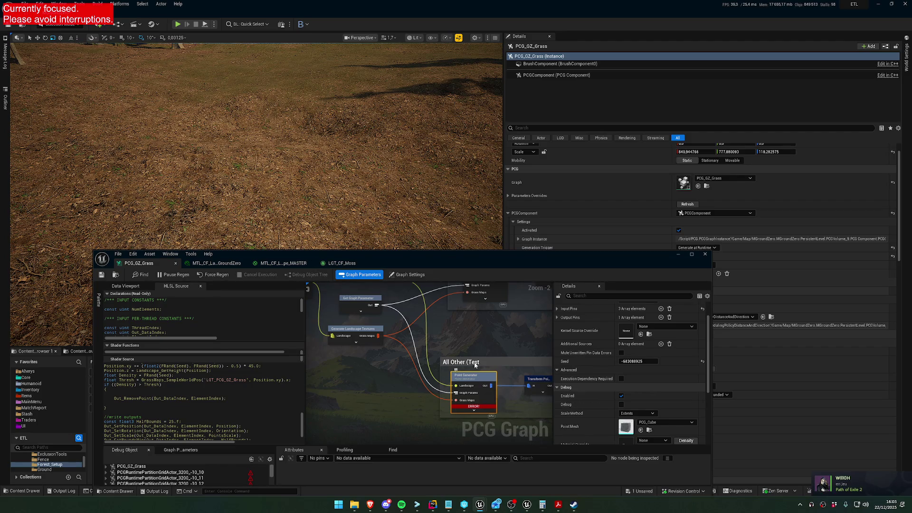
left_click_drag(451, 259, 425, 147)
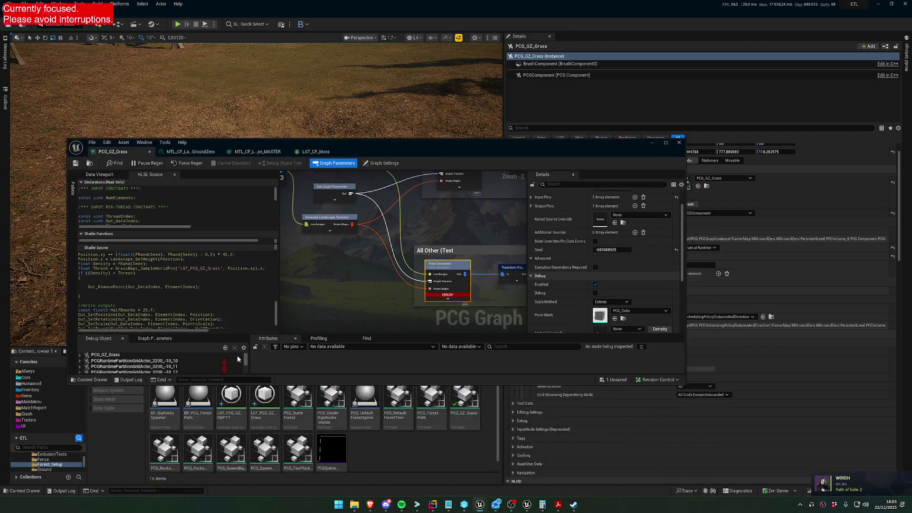
Debug a partition actor's PCGComponent_22 and review the Point Generator's missing data-label error.
left_click(192, 361)
mouse_move(225, 365)
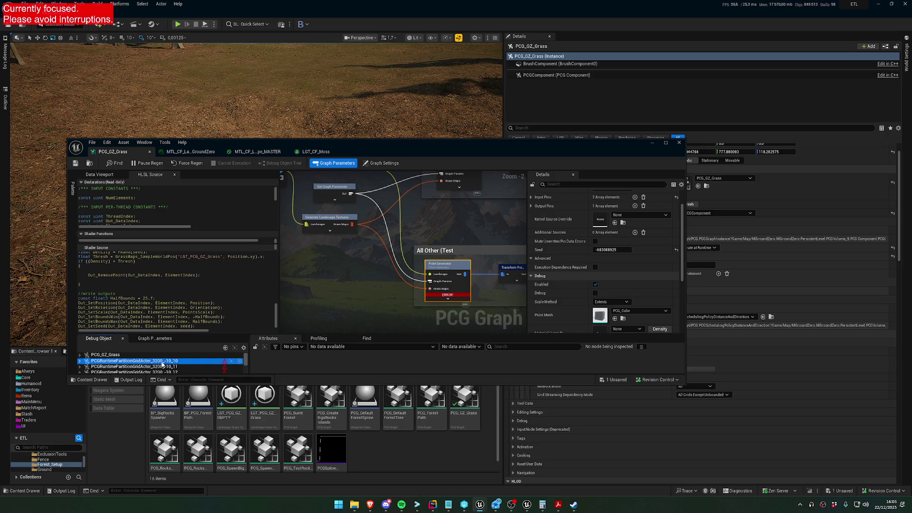
mouse_move(436, 297)
left_click(81, 361)
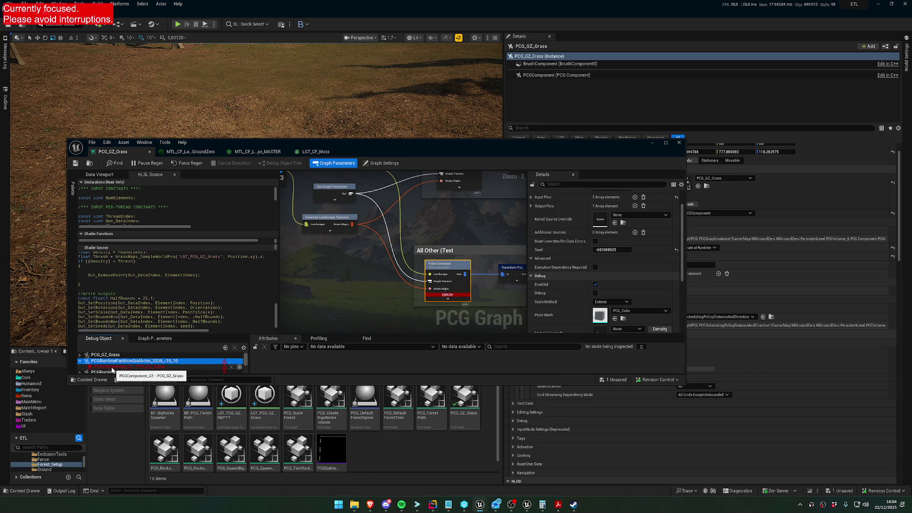
left_click(113, 368)
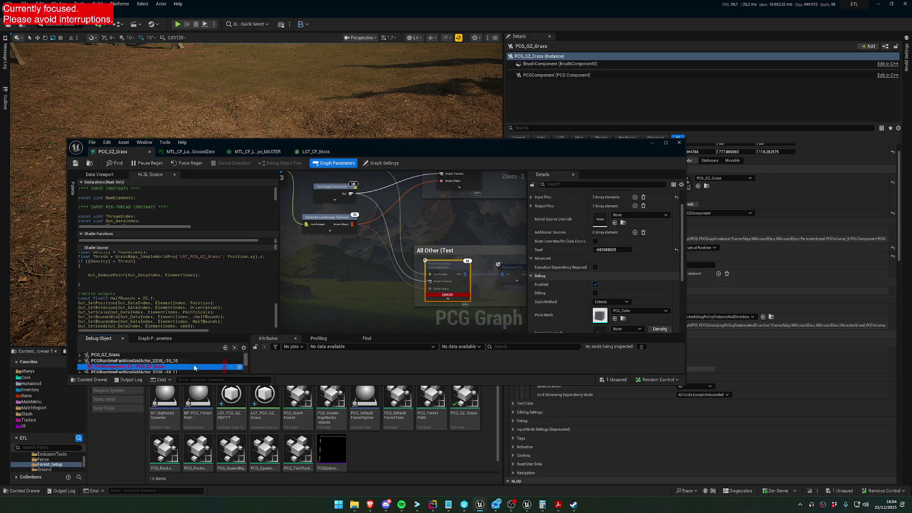
mouse_move(451, 298)
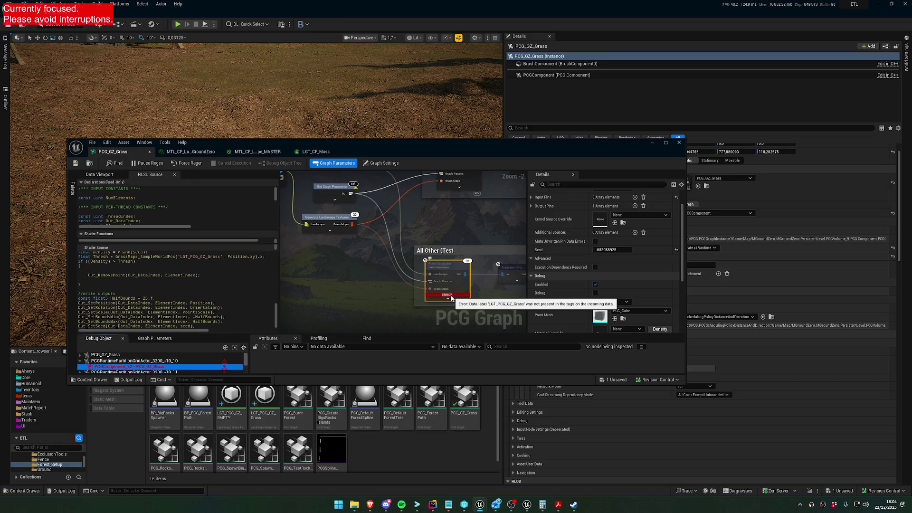
Switch Debug Object back to the whole PCG_GZ_Grass graph and minimize the graph editor.
left_click(333, 224)
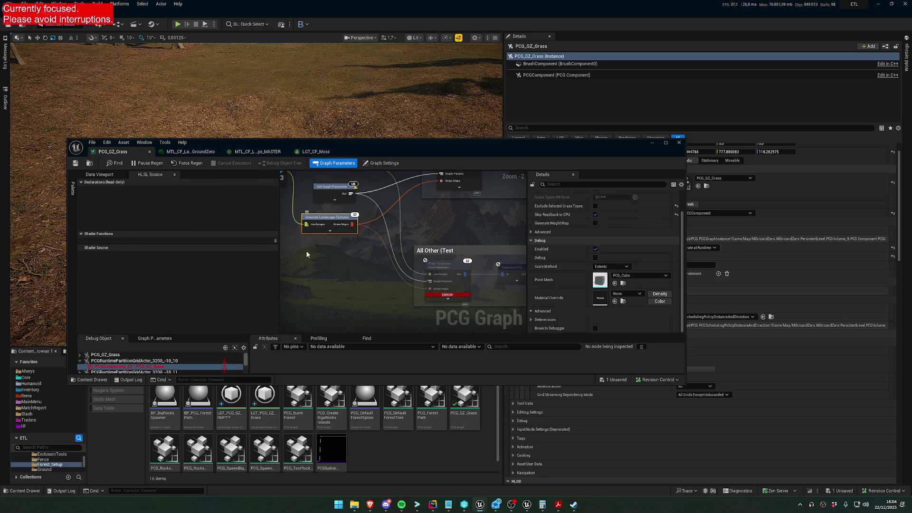
left_click(442, 268)
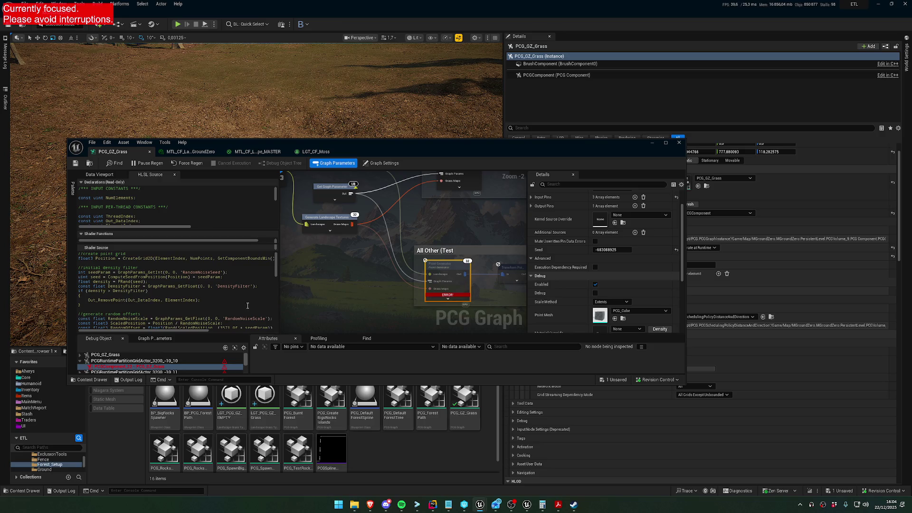
left_click(187, 354)
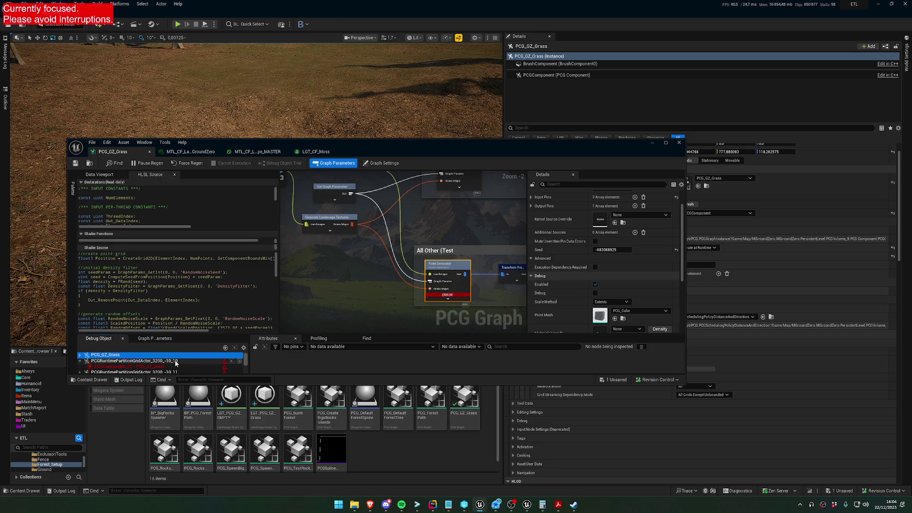
left_click(653, 142)
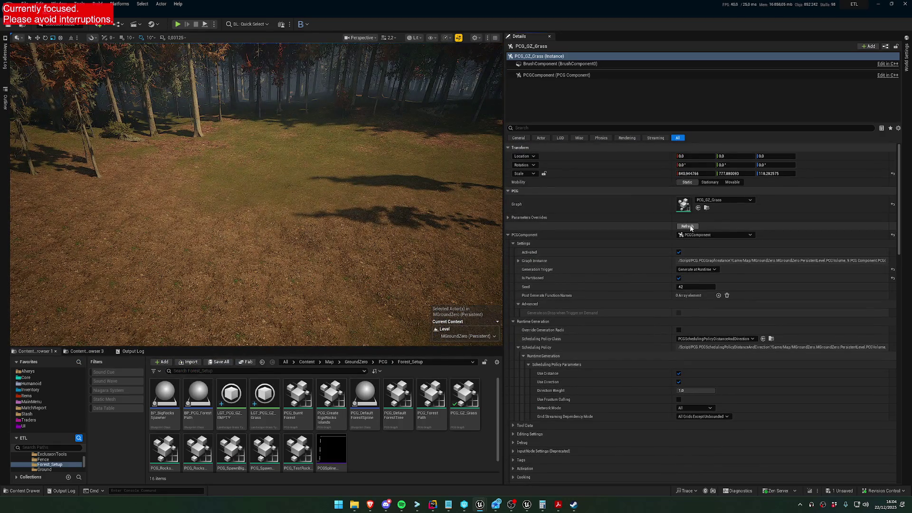
Restore the grass graph editor and set Debug Object to a PCGRuntimePartitionGridActor.
left_click_drag(256, 180, 256, 205)
left_click(480, 504)
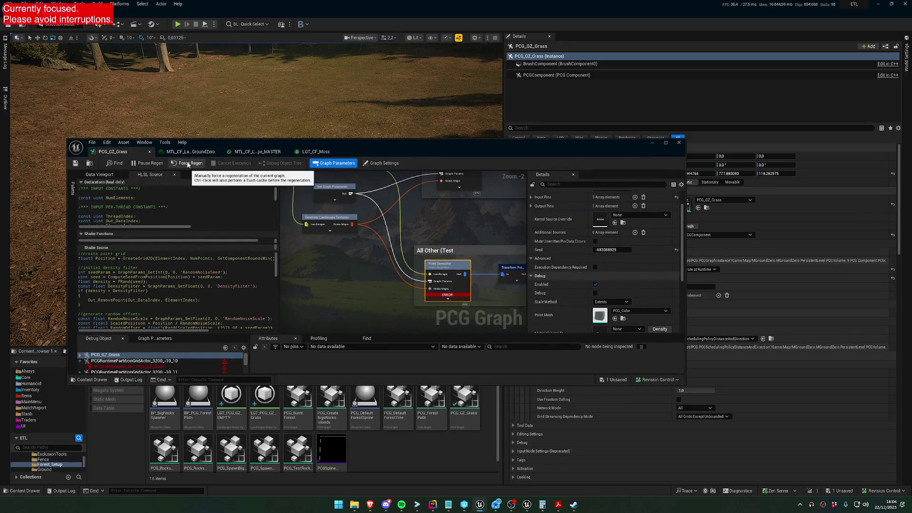
left_click(224, 367)
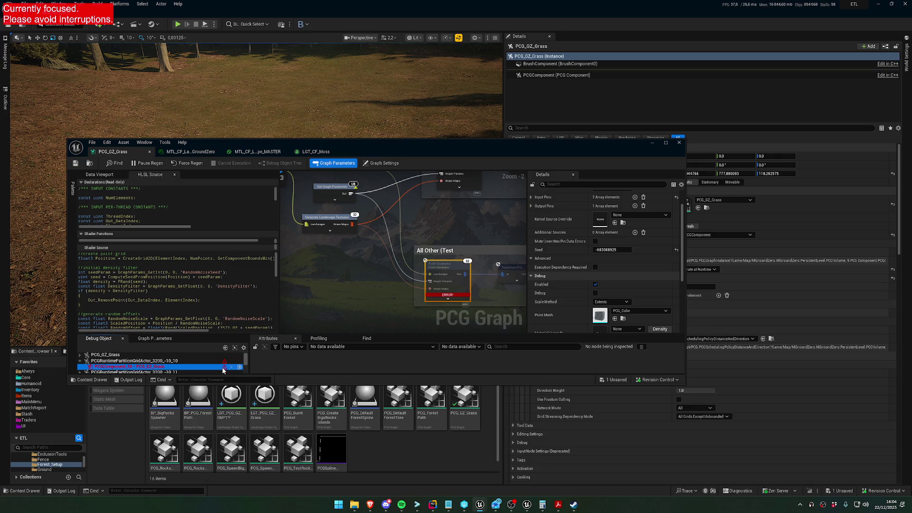
mouse_move(223, 370)
scroll(438, 298, "up", 2)
Enable the Point Generator's Debug flag and duplicate the Generate Landscape Textures node.
key("d")
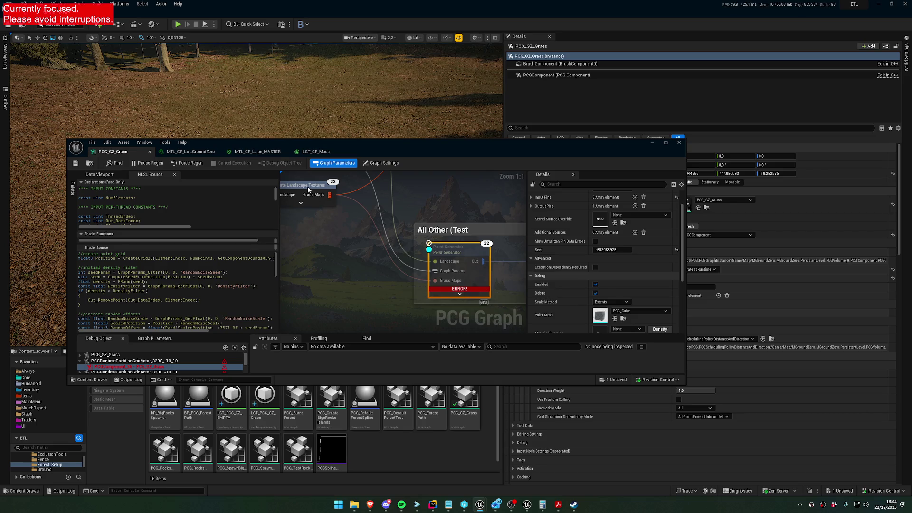
left_click(309, 190)
scroll(568, 243, "up", 3)
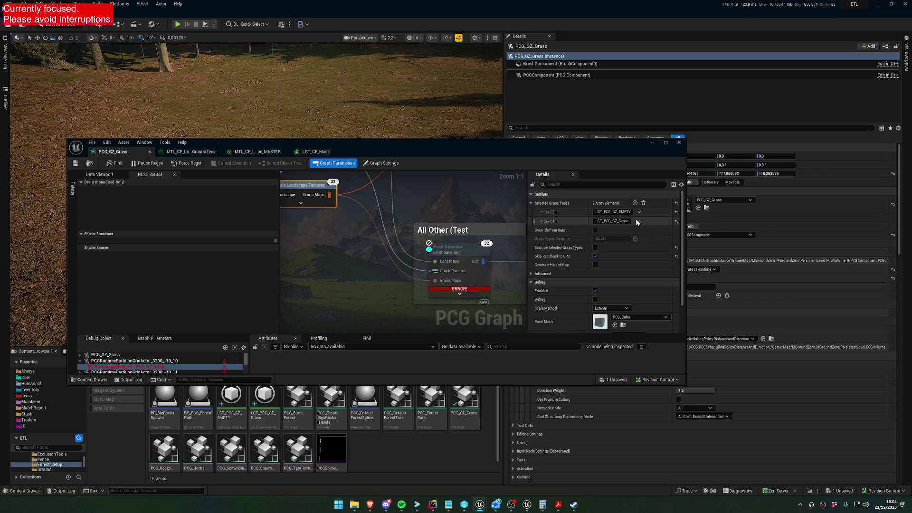
left_click_drag(311, 194, 380, 210)
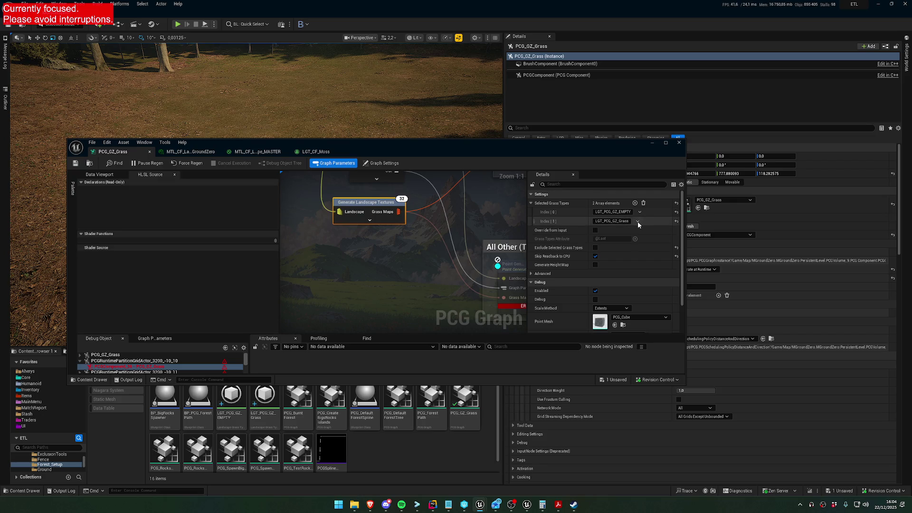
key("ctrl+d")
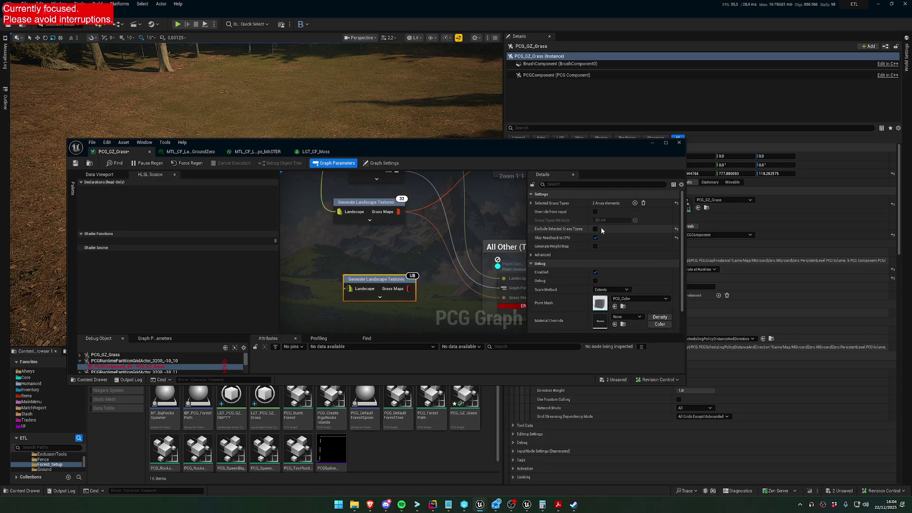
Remove the EMPTY grass type from the copy and wire the Landscape output into it.
left_click(531, 202)
left_click(638, 212)
left_click(647, 231)
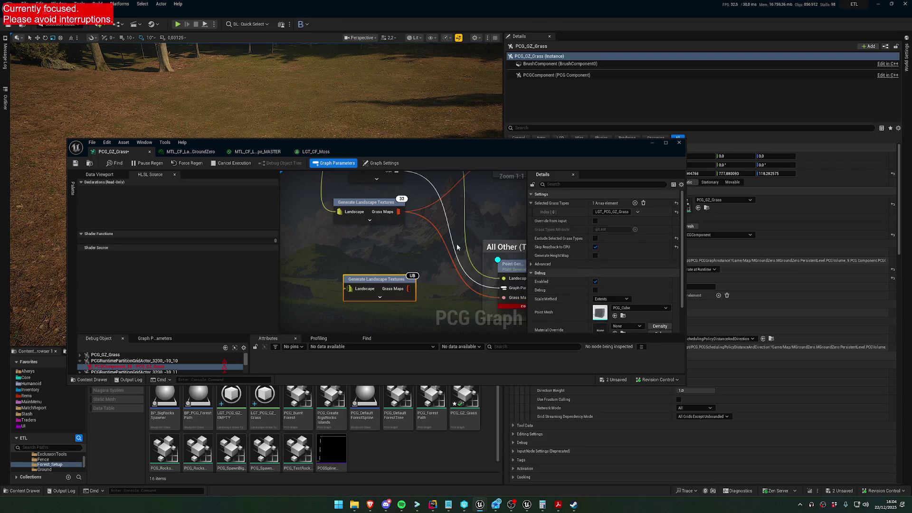
scroll(459, 244, "down", 4)
mouse_move(340, 193)
left_mouse_down()
mouse_move(402, 267)
mouse_move(503, 287)
mouse_move(501, 275)
left_mouse_up()
scroll(433, 271, "up", 2)
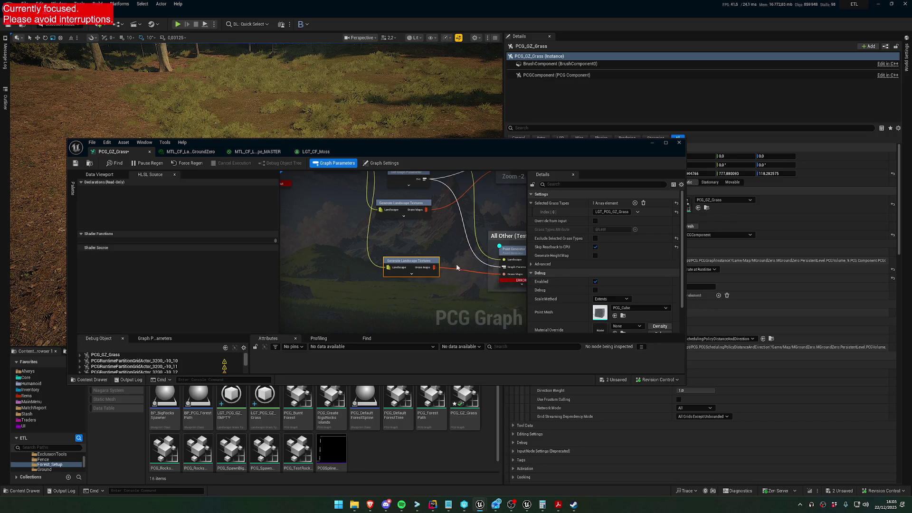
Remove LGT_PCG_GZ_Grass from the original node's grass types and save the graph.
left_click(404, 230)
left_click(637, 223)
left_click(646, 238)
left_click_drag(446, 239, 370, 227)
left_click(76, 163)
left_click(435, 259)
mouse_move(434, 288)
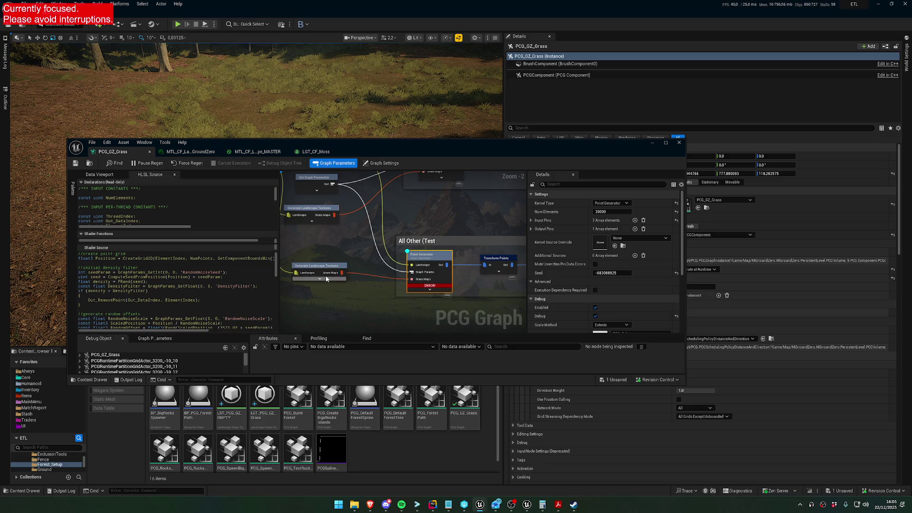
Debug against a runtime grid actor, lower the graph editor, and fly the camera to grass level.
left_click(317, 267)
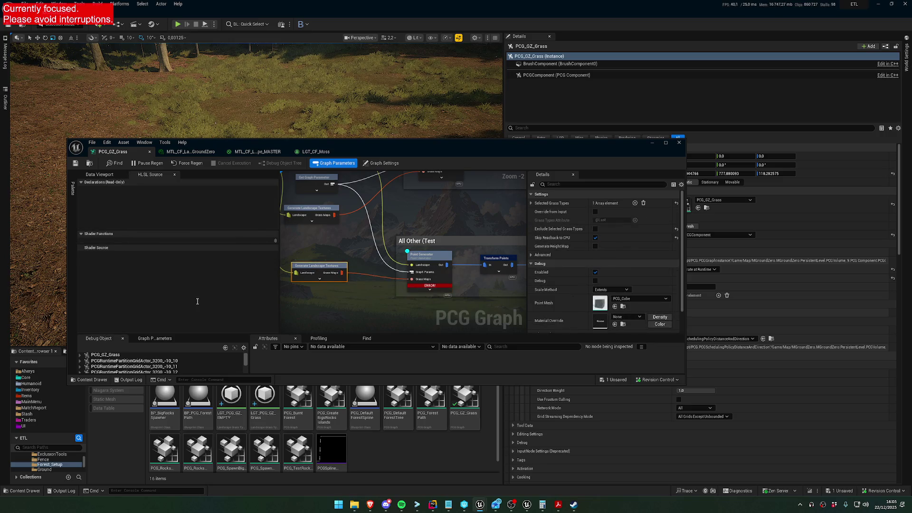
left_click(432, 257)
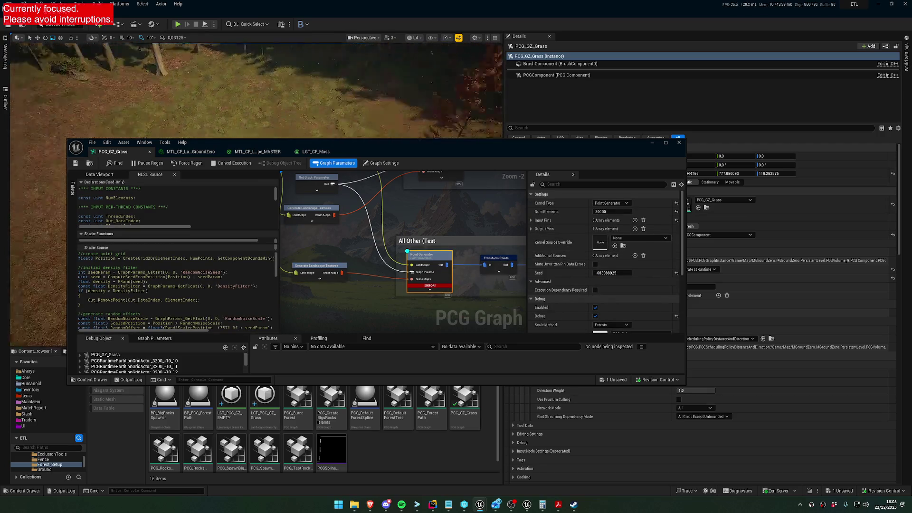
left_click(151, 362)
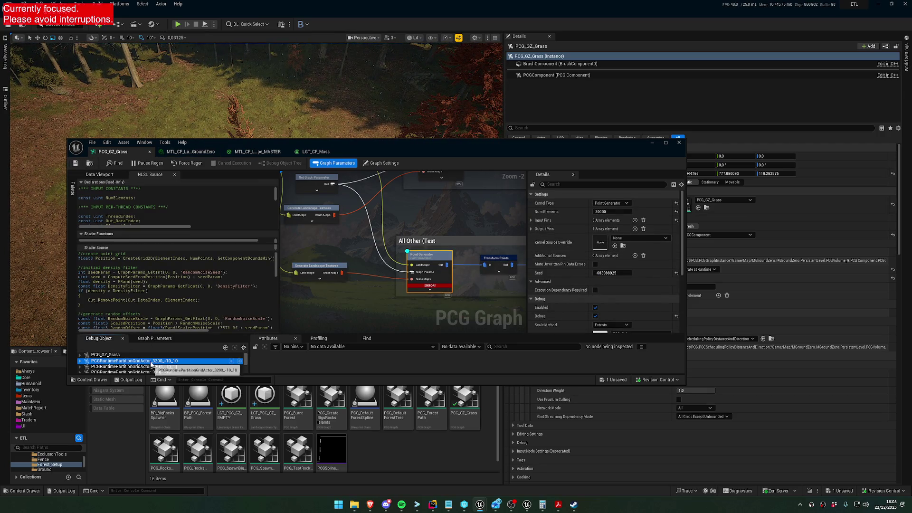
left_click(432, 255)
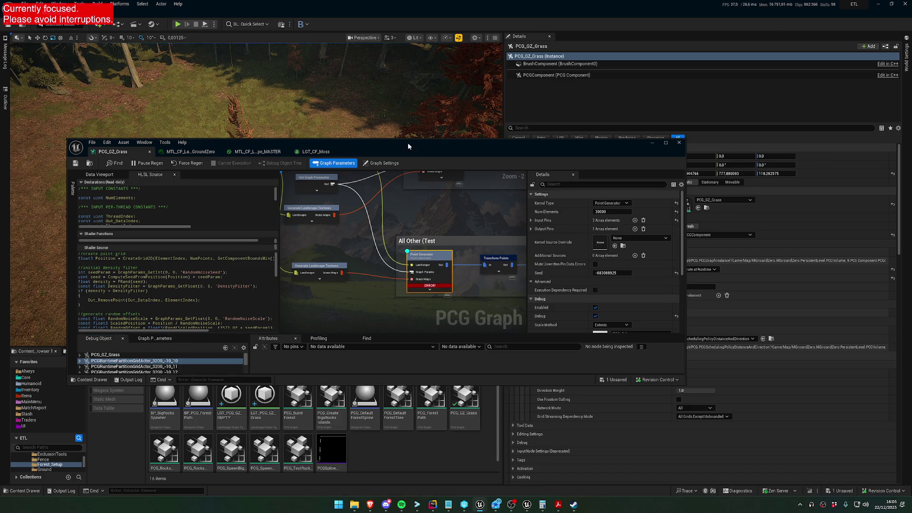
left_click_drag(407, 146, 359, 247)
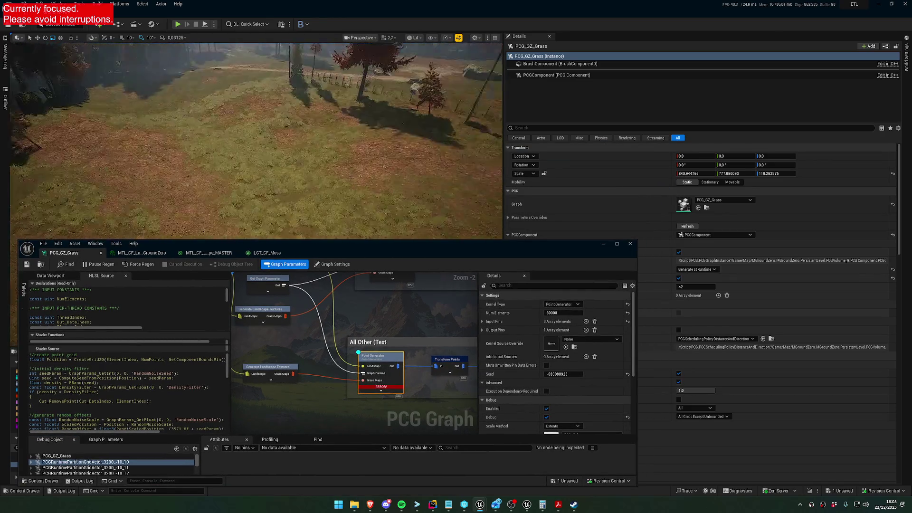
key("w")
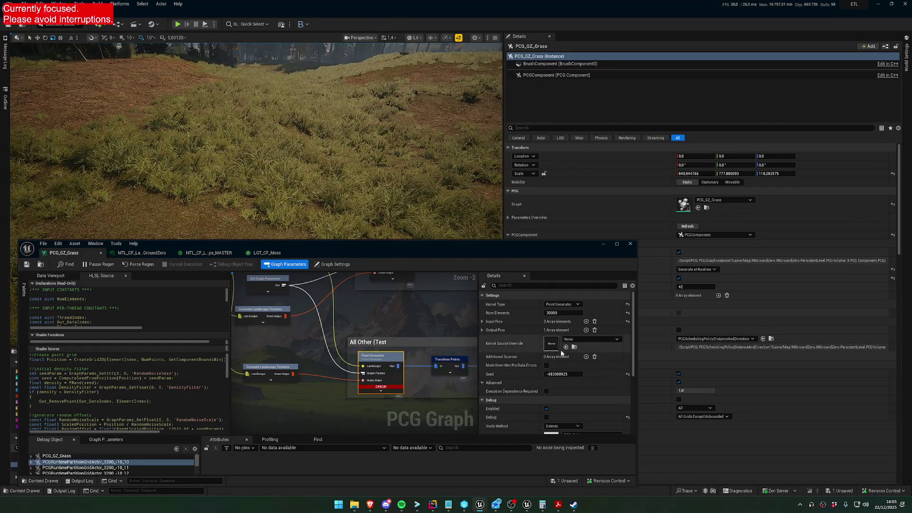
Change the Point Generator's Num Elements from 30000 to 50000.
left_click(565, 313)
type("5")
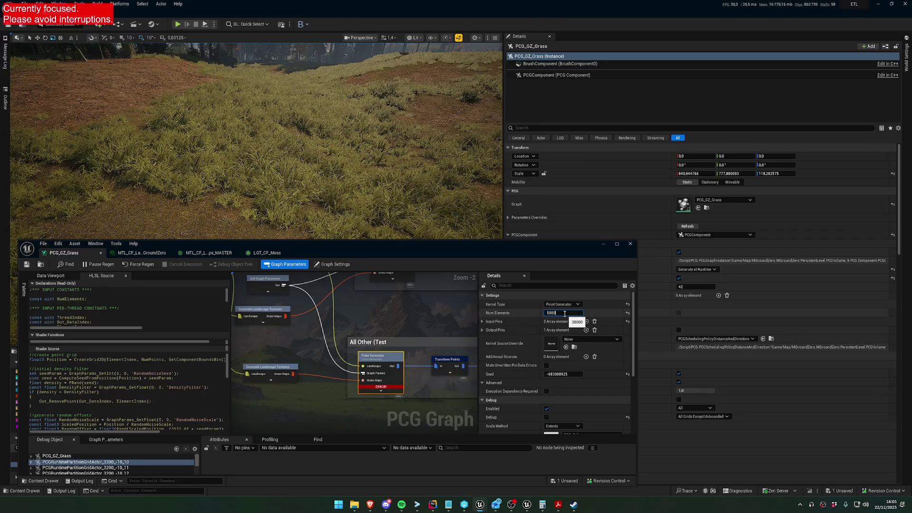
key("Return")
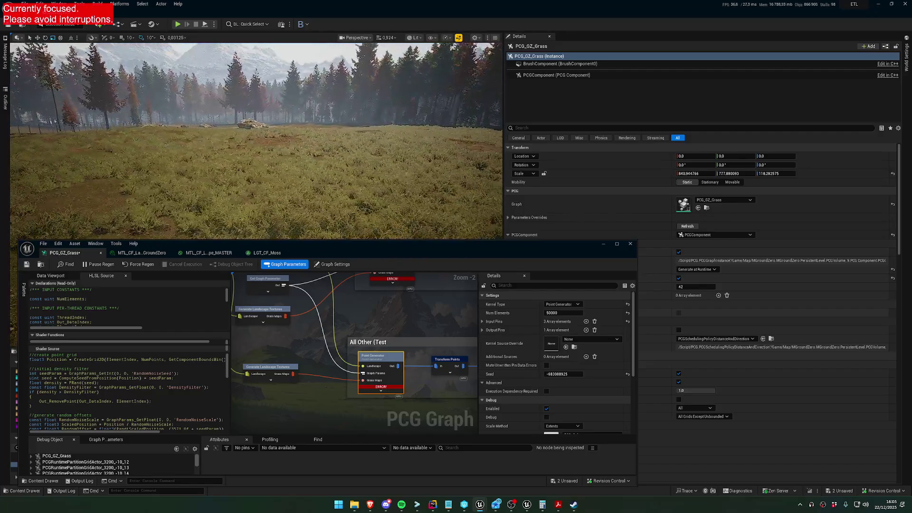
scroll(256, 140, "up", 2)
key("w")
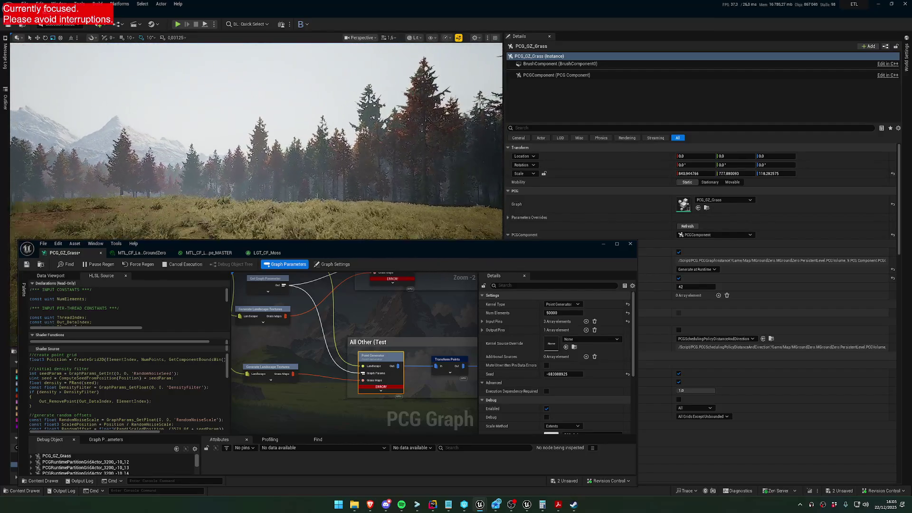
key("s")
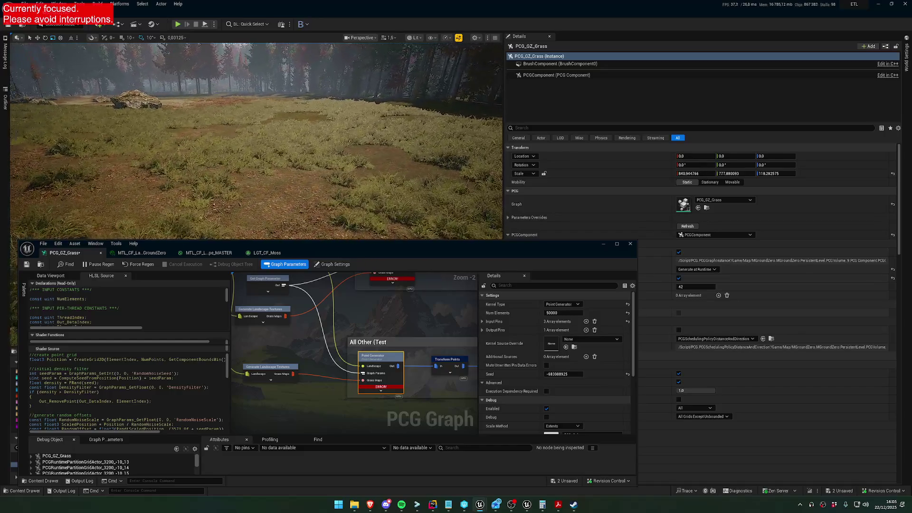
scroll(257, 140, "down", 2)
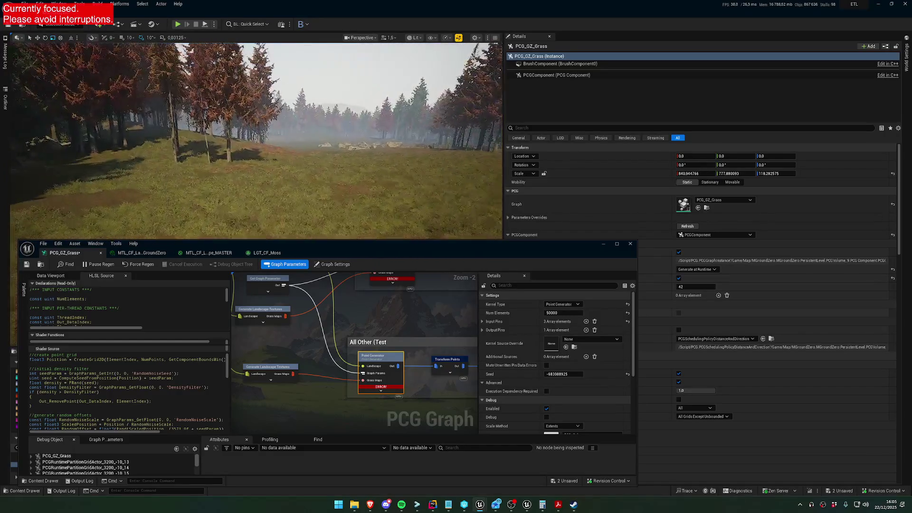
scroll(257, 140, "up", 1)
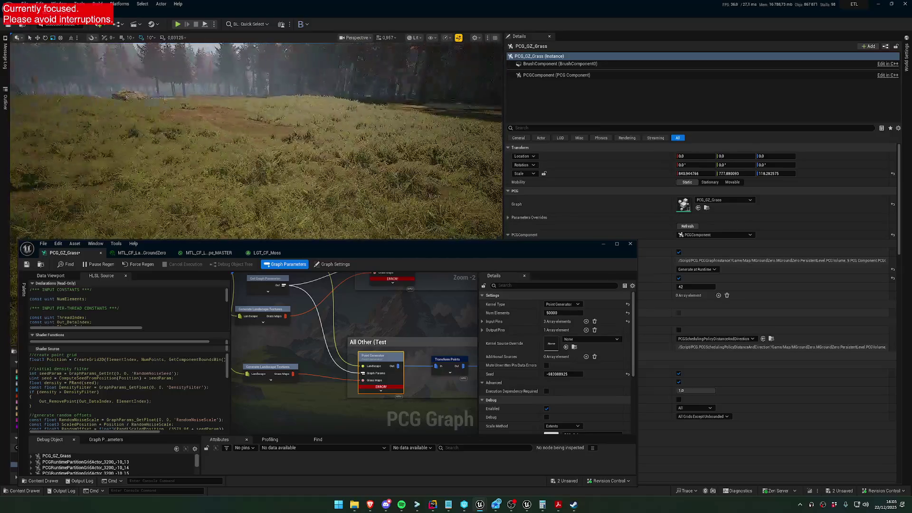
key("a")
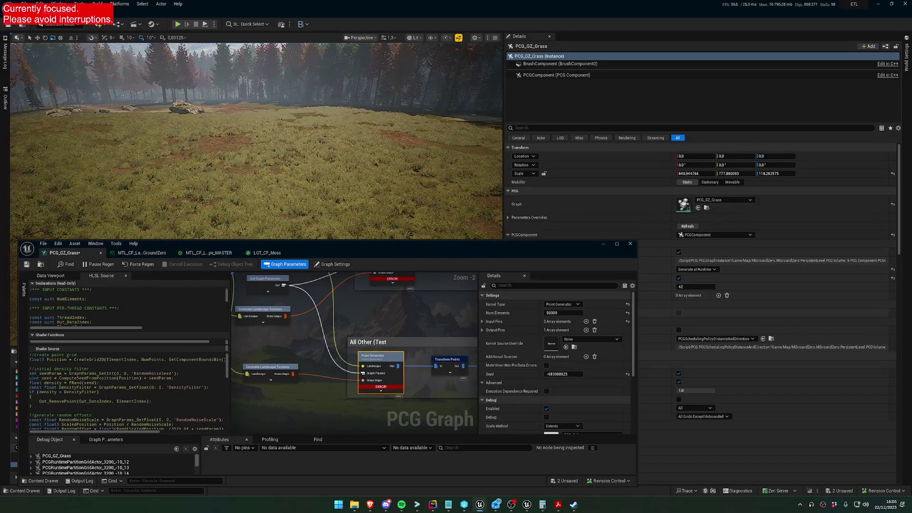
key("a")
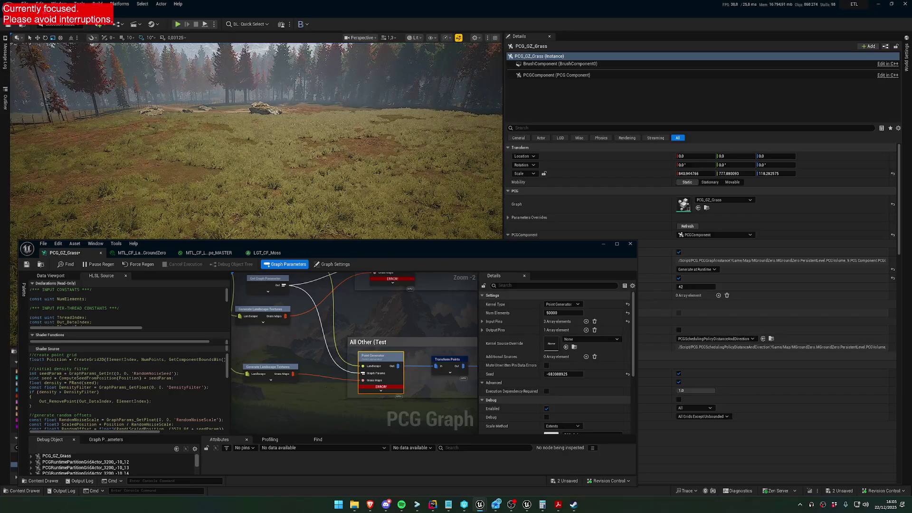
scroll(256, 140, "down", 2)
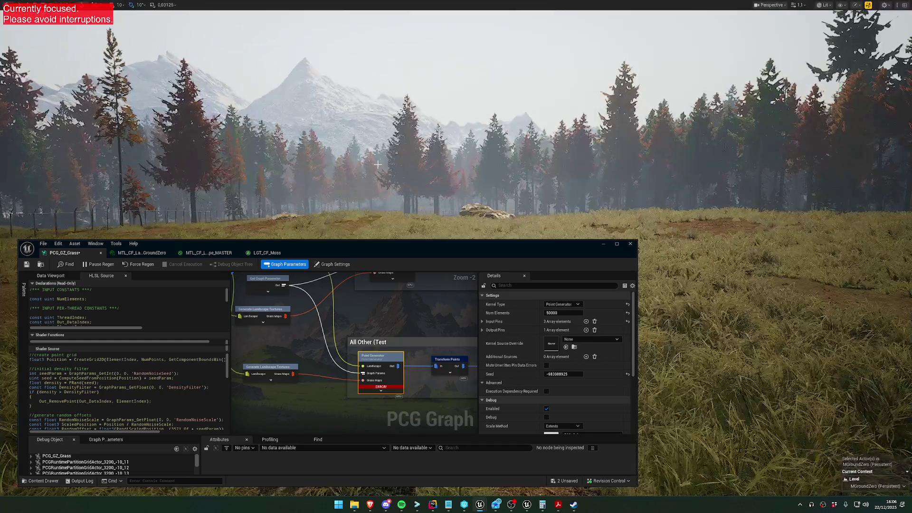
Go full-screen with F11, dock the graph editor at the bottom, and tour the grassy forest.
key("F11")
left_click_drag(474, 257, 458, 369)
scroll(456, 166, "up", 4)
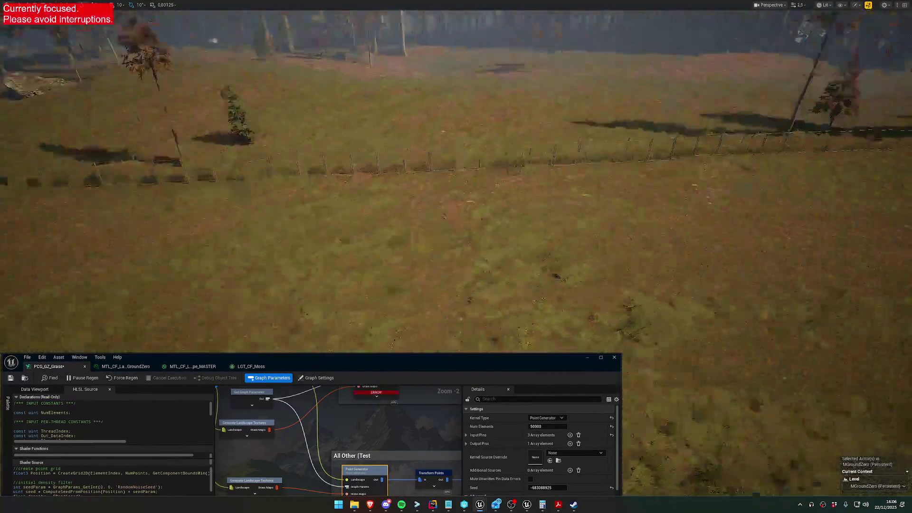
scroll(456, 190, "up", 2)
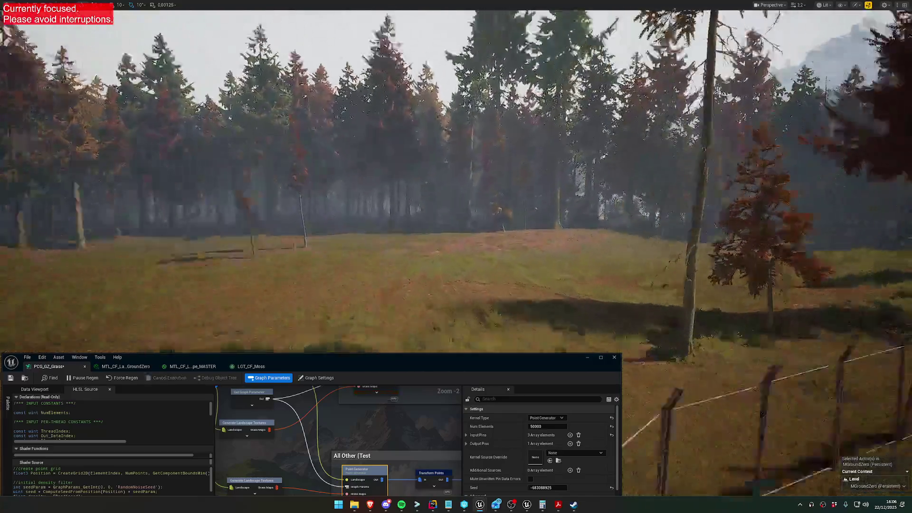
scroll(456, 190, "down", 1)
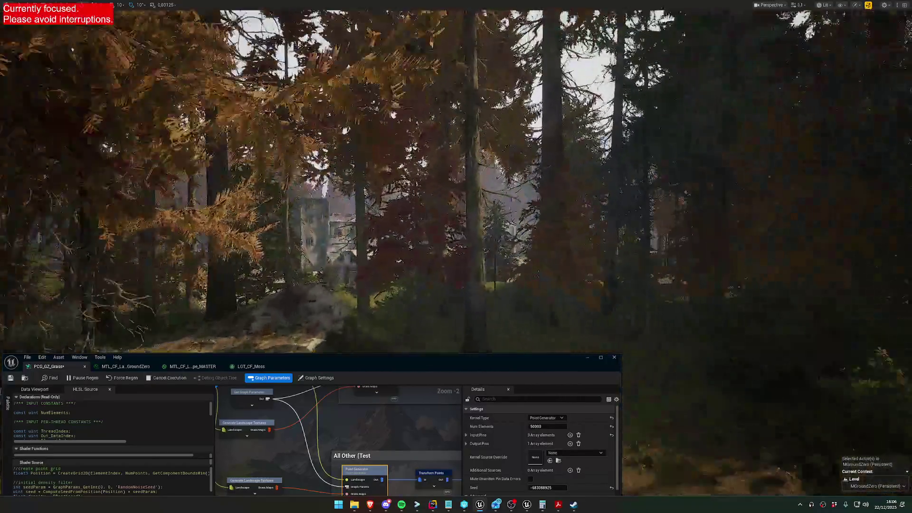
scroll(456, 190, "down", 2)
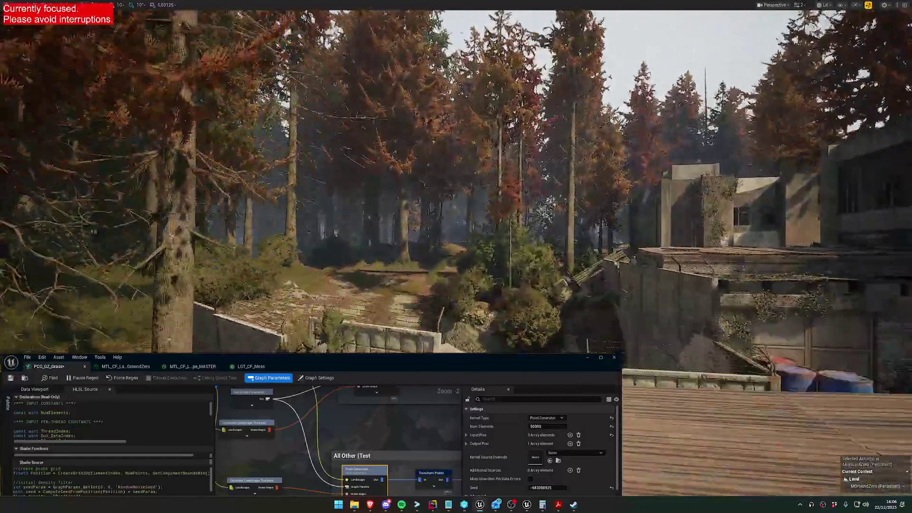
scroll(456, 190, "down", 2)
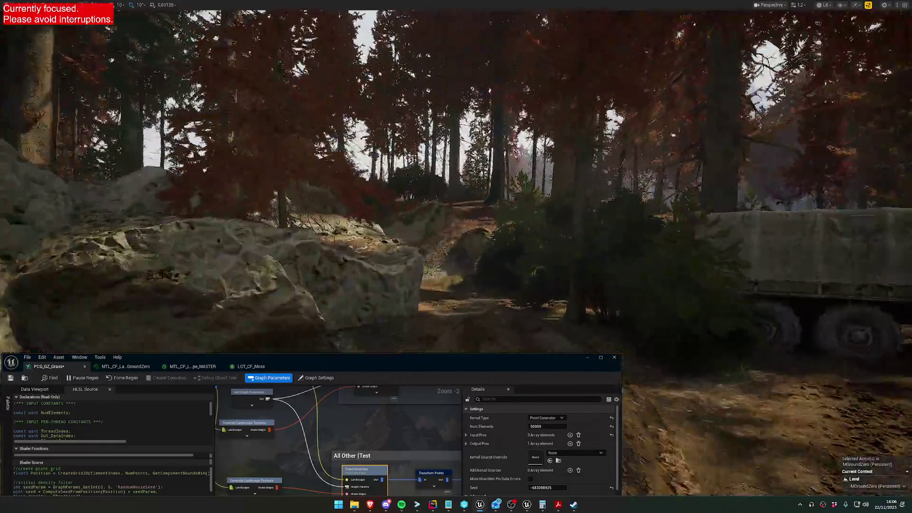
scroll(456, 190, "up", 2)
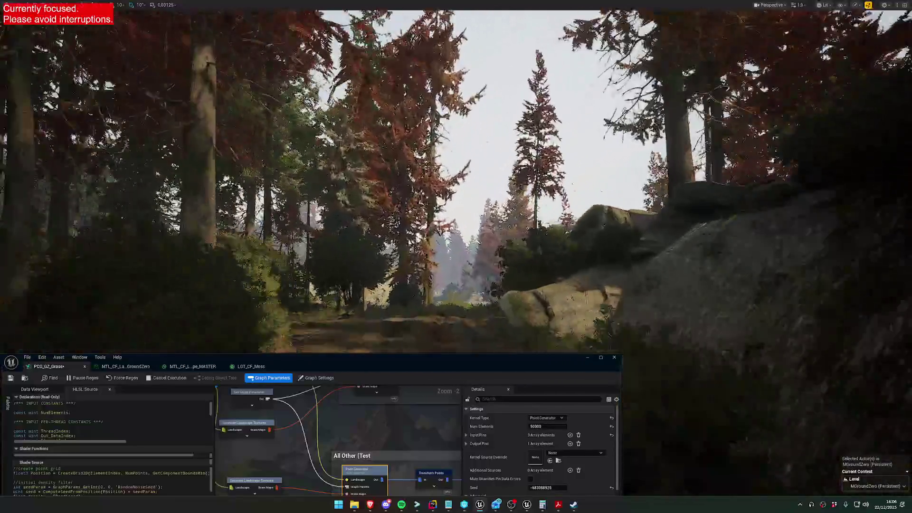
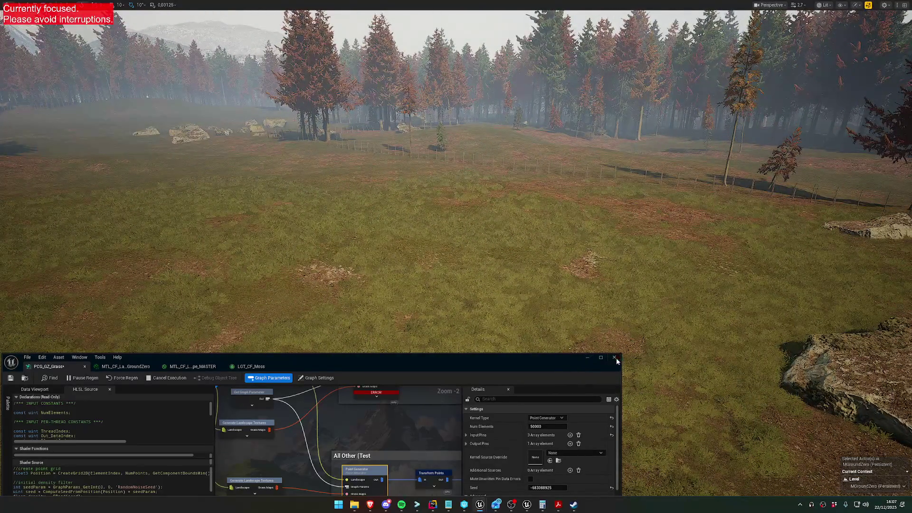
Close the PCG grass graph, then select and frame the landscape in the normal editor layout.
left_click(615, 358)
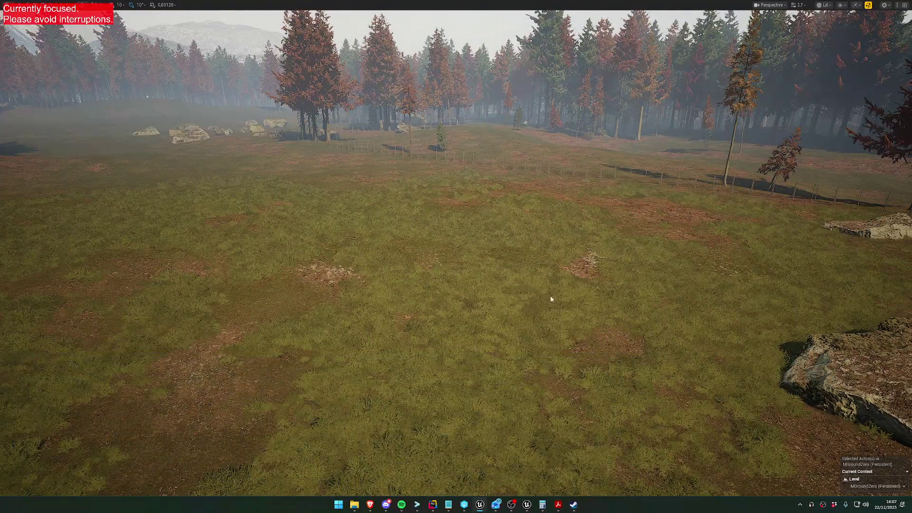
left_click(582, 232)
right_click(539, 281)
key("Escape")
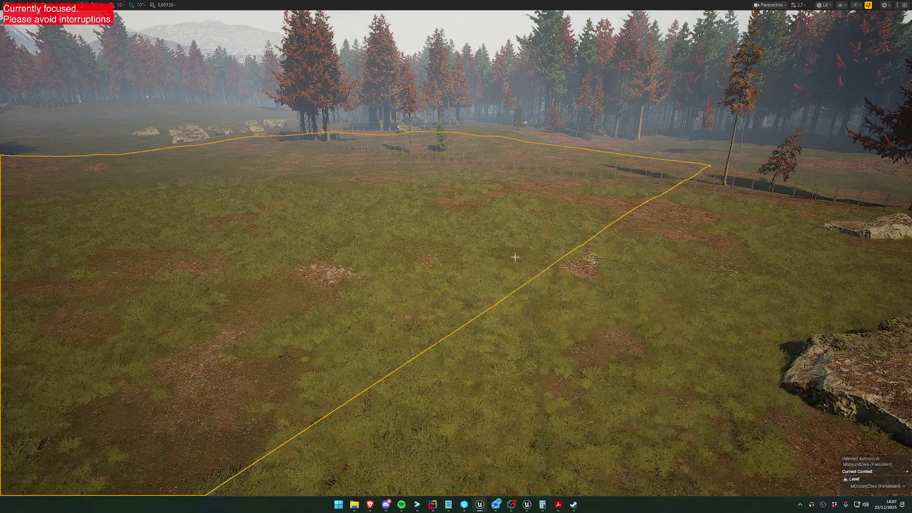
key("f")
key("F11")
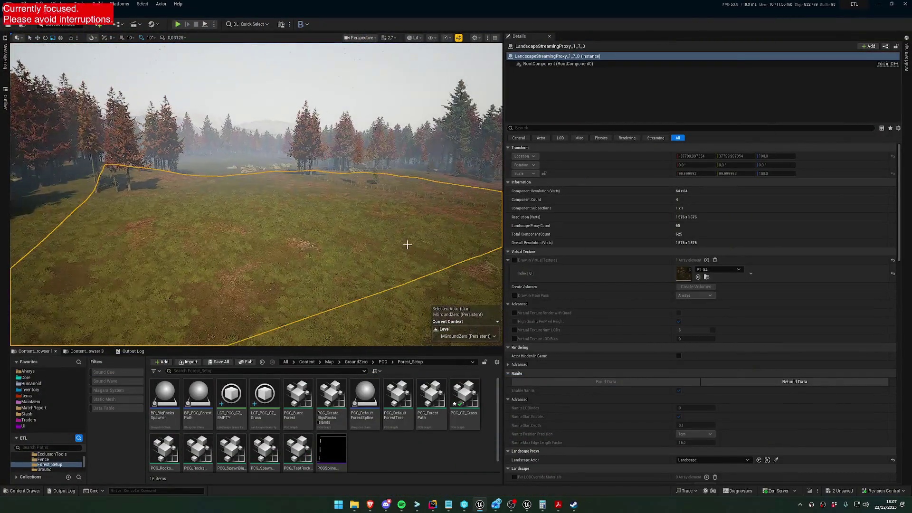
Save all unsaved content, checking out and saving the MGroundZero map.
left_click(841, 491)
left_click(353, 189)
left_click(518, 333)
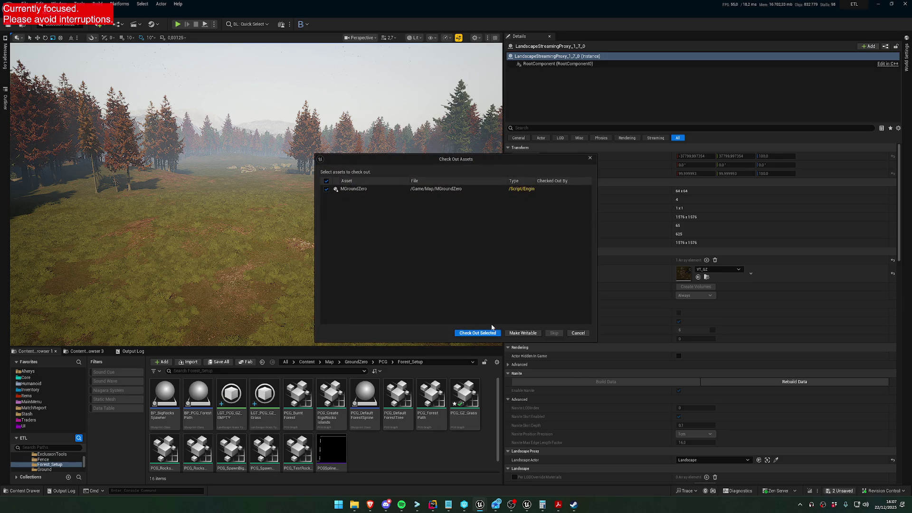
left_click(480, 333)
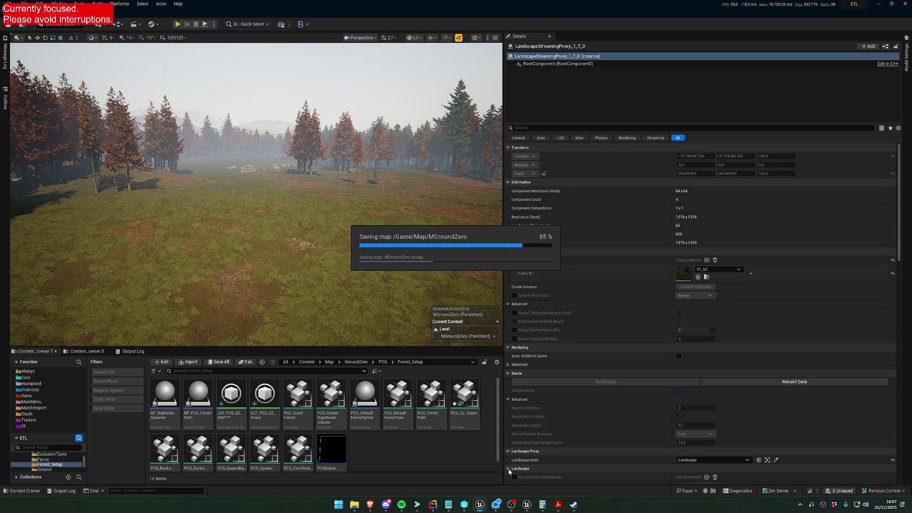
Minimise the Steam window and save the level again with Ctrl+S.
left_click(573, 508)
left_click(573, 507)
key("ctrl+s")
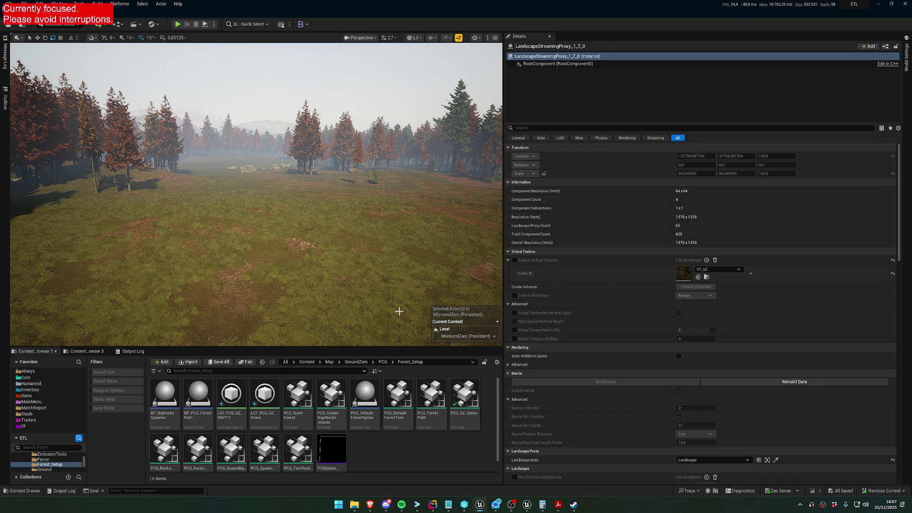
scroll(367, 250, "up", 3)
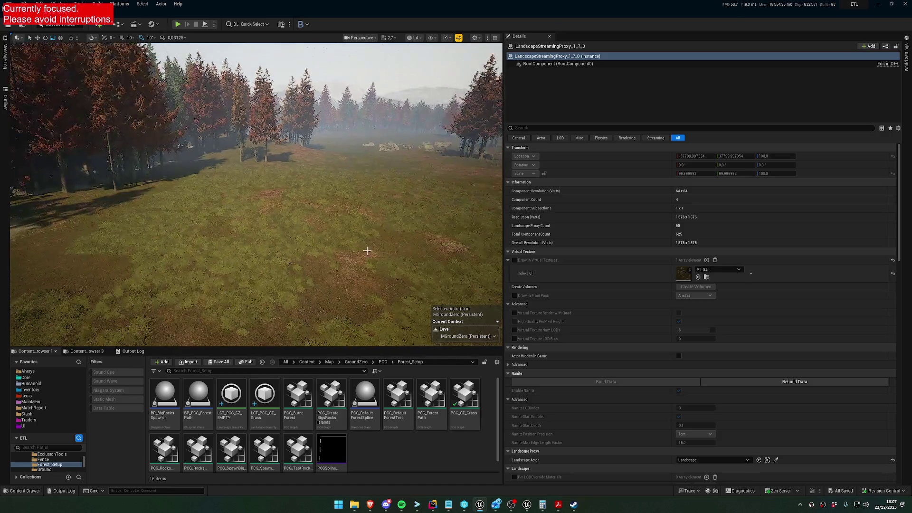
left_click(214, 24)
scroll(332, 190, "up", 2)
Launch Play-In-Editor with Alt+P and wait for the Ground Zero raid lobby.
key("alt+p")
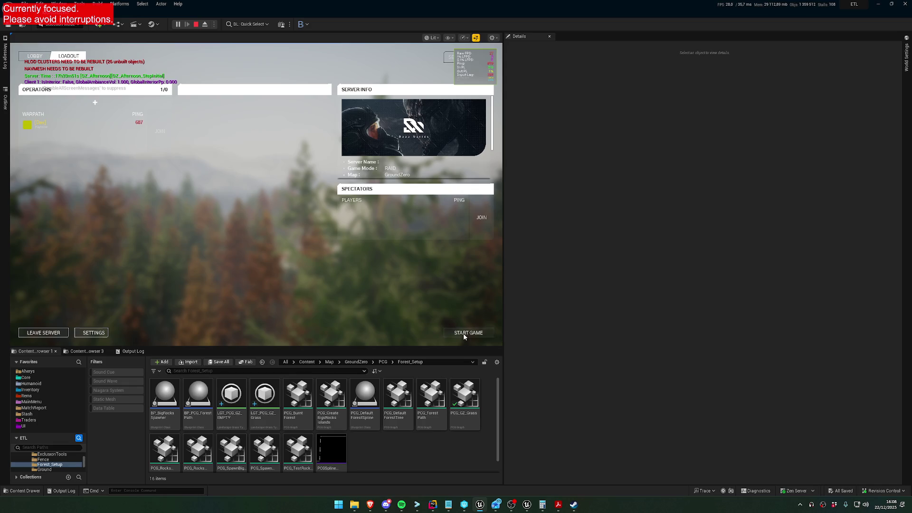
Leave the lobby to spawn in the forest and open the in-game console.
key("super")
key("Escape")
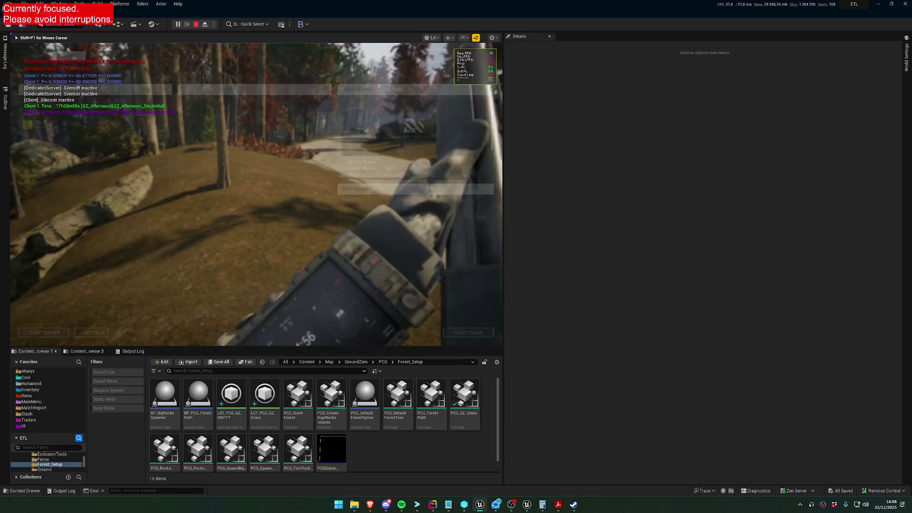
key("grave")
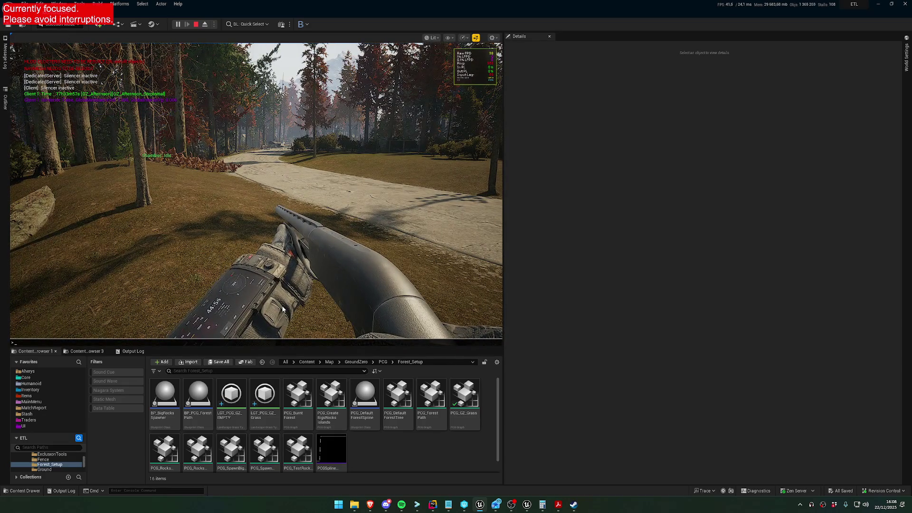
Browse console autocomplete for 'runtim', landscape, '.gen' and 'generate run' commands.
type("runt")
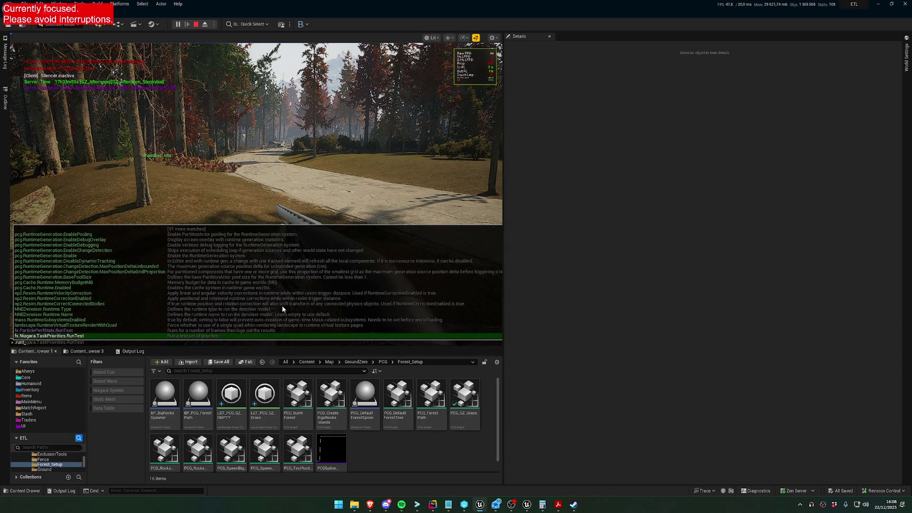
type("im")
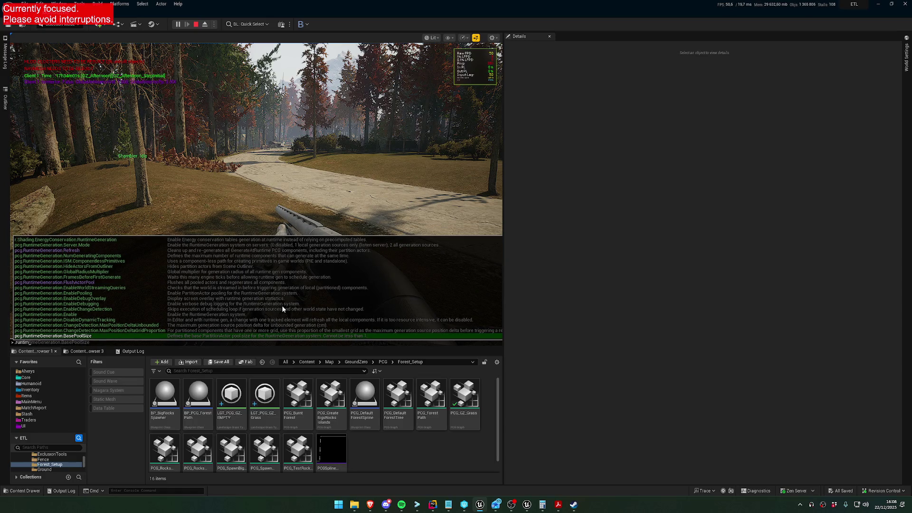
key("BackSpace")
key("BackSpace")
key("BackSpace")
type("landc")
key("BackSpace")
type("scape.ru")
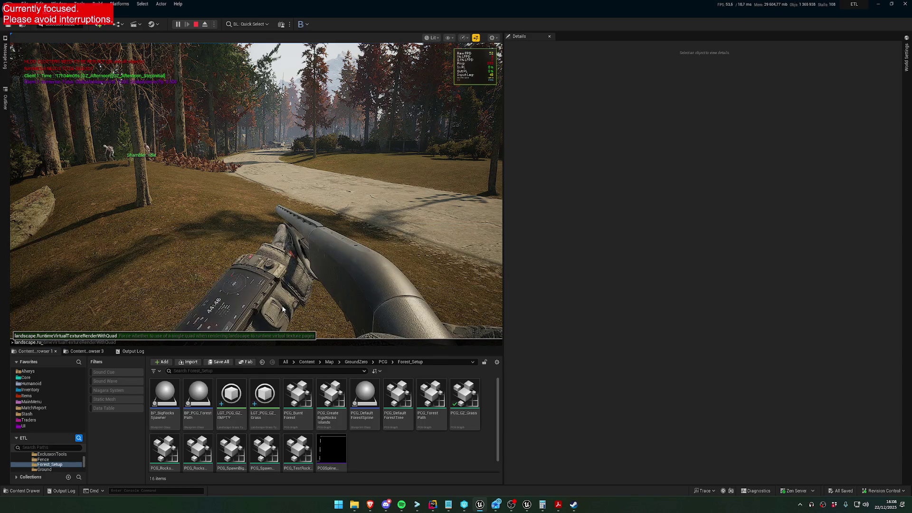
key("BackSpace")
key("BackSpace")
key("BackSpace")
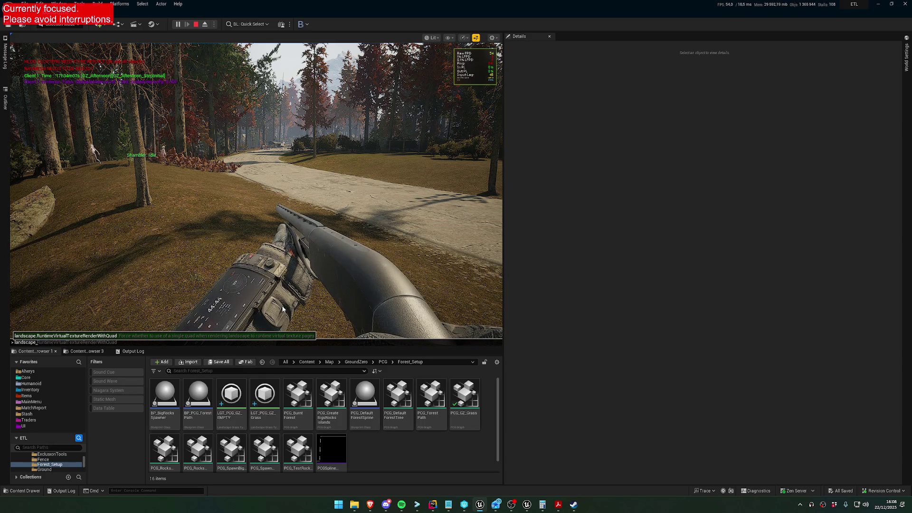
type(".gen")
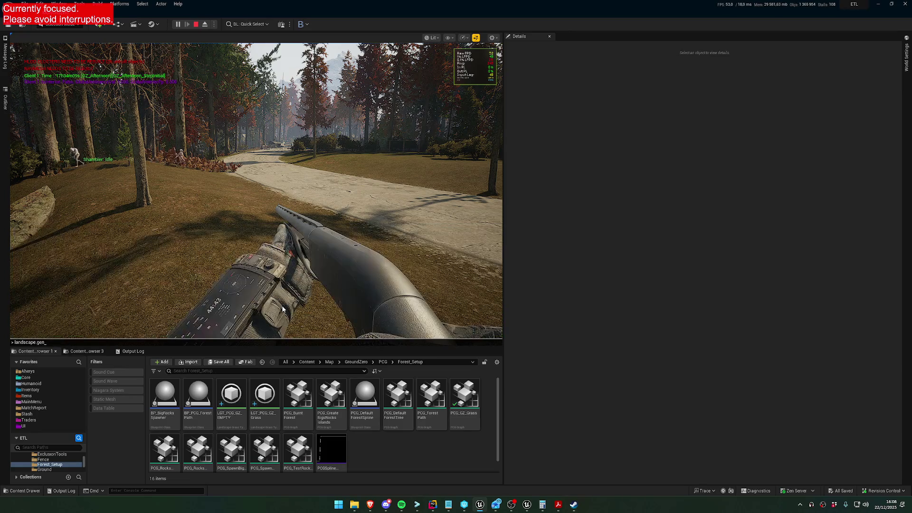
key("ctrl+a")
type("generate run")
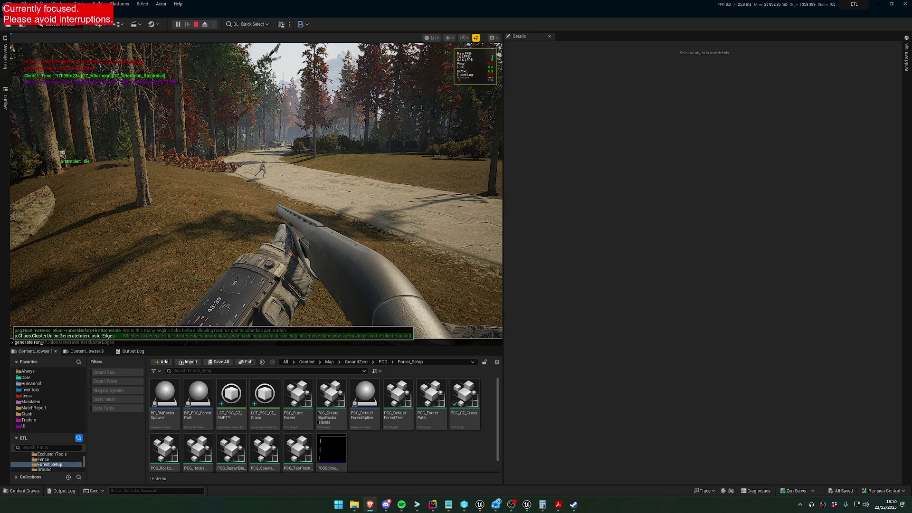
Run grass.GrassMap.AlwaysBuildRuntimeGenerationResources 1 in the game console.
left_click(173, 287)
key("BackSpace")
key("BackSpace")
key("BackSpace")
type("g")
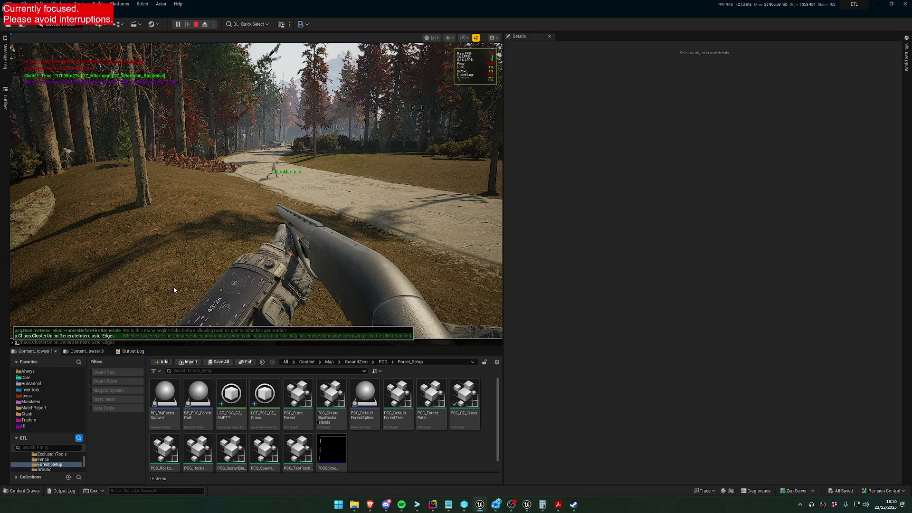
type("rass.grassmap")
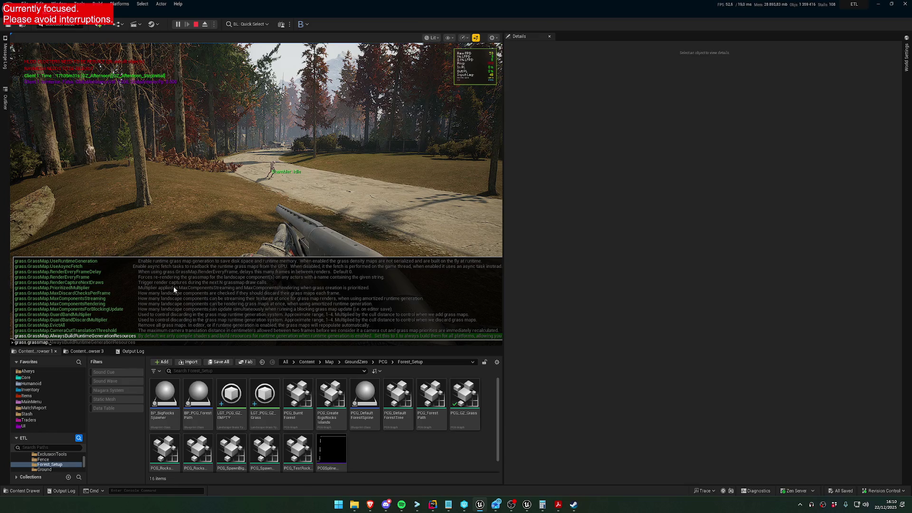
key("Escape")
left_click(173, 286)
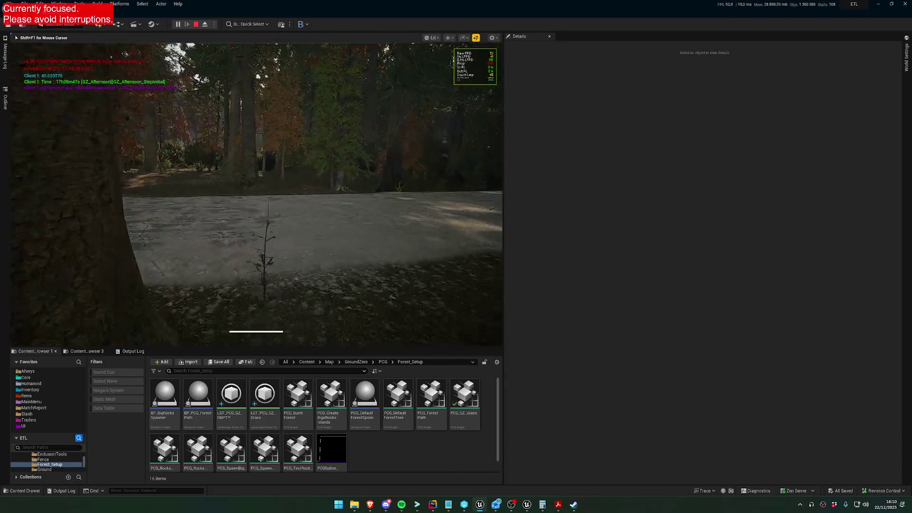
Recall the grass map command with '?' to read its help, then stop the play session.
key("grave")
key("Up")
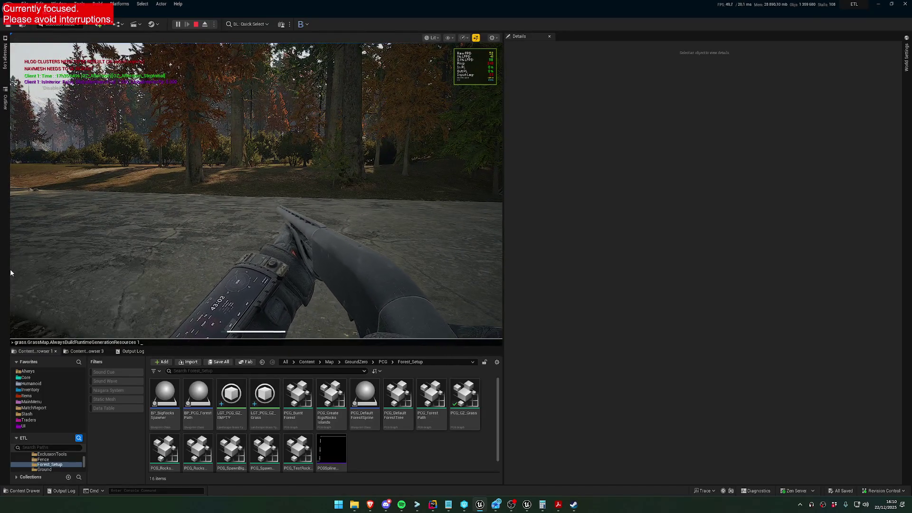
type("?")
key("Return")
key("grave")
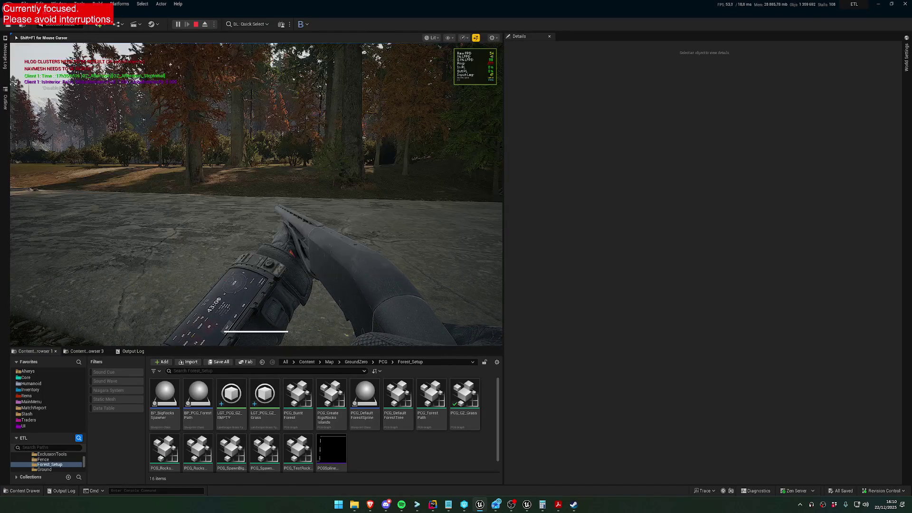
key("grave")
key("grave")
key("grave")
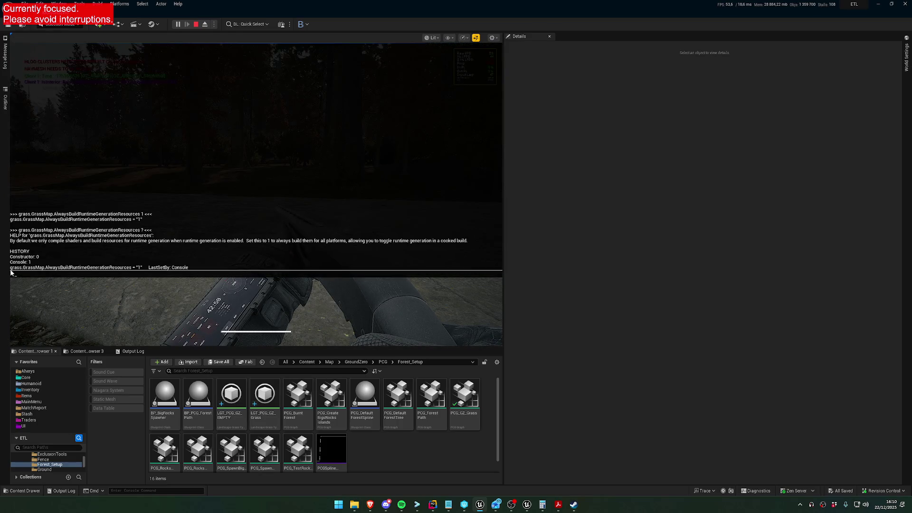
key("grave")
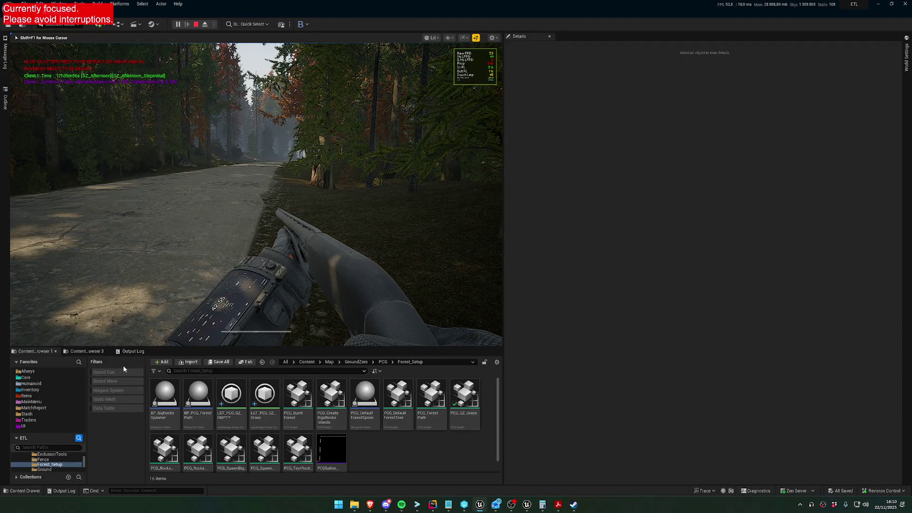
key("Escape")
Open BP_HumanoidMaster from the Humanoid favorites folder and move its editor higher.
left_click(48, 384)
scroll(333, 427, "down", 1)
double_click(332, 404)
left_click(375, 402)
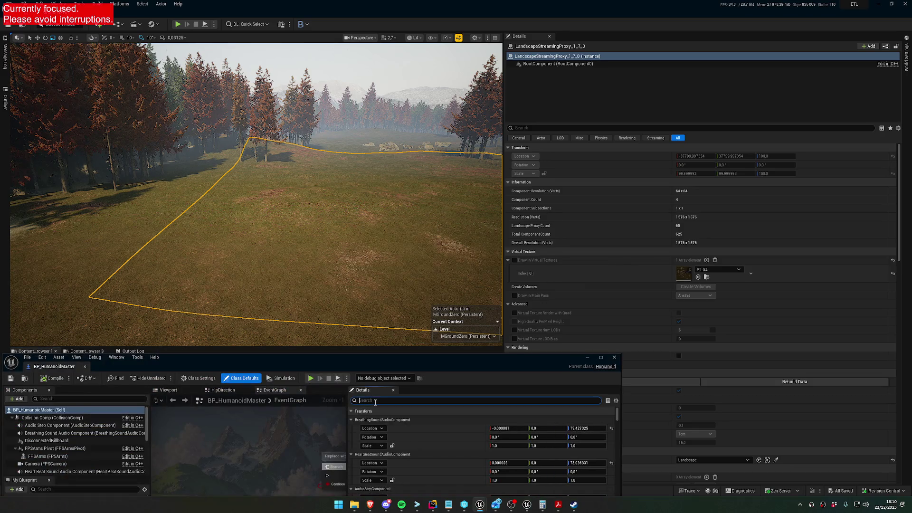
left_click_drag(331, 362, 479, 207)
Search its Details for 'pcg', 'run' and 'wor', clear the search and minimise the Blueprint.
type("pc")
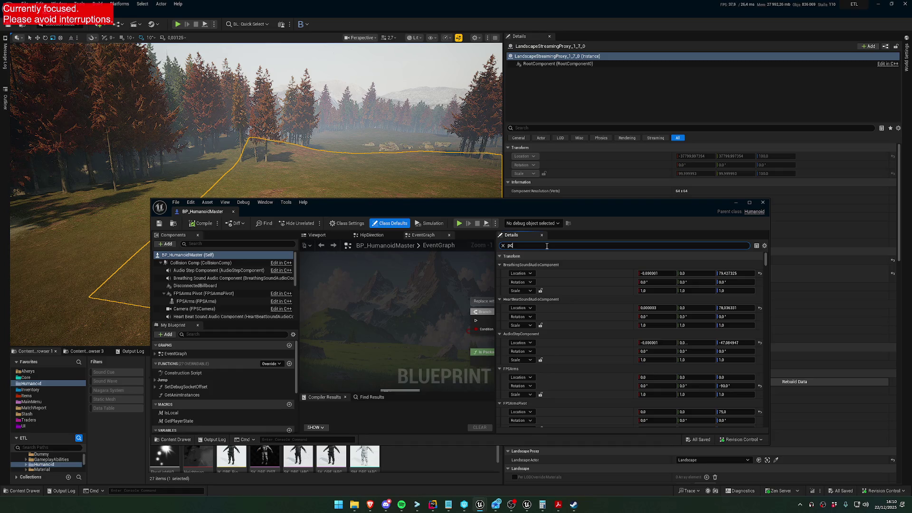
key("BackSpace")
key("BackSpace")
type("run")
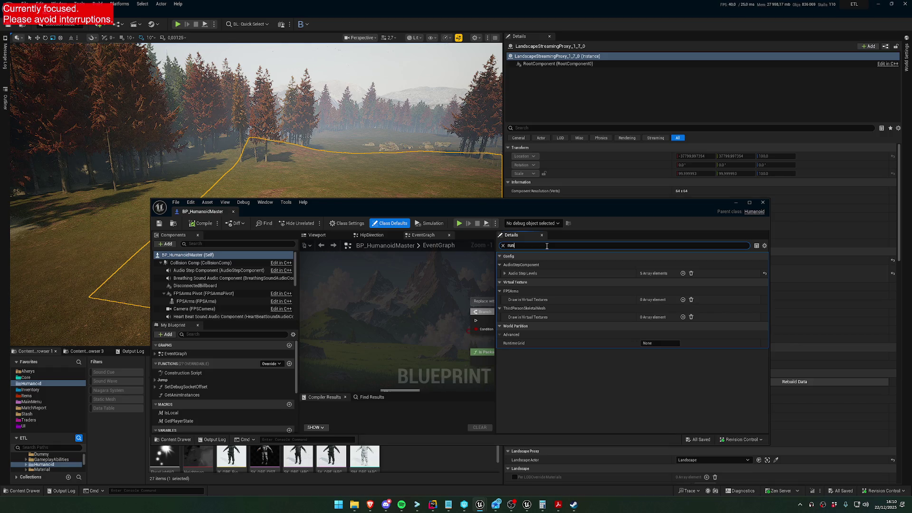
key("ctrl+a")
type("wor")
key("ctrl+a")
key("BackSpace")
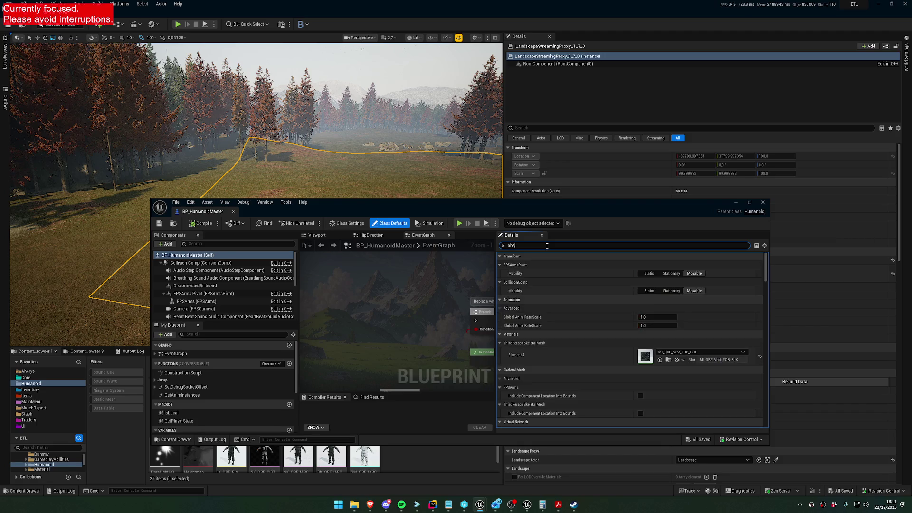
left_click(736, 202)
left_click(5, 98)
Select PCGWorldActor0 by searching 'pcgworld' in the outliner.
left_click(56, 39)
key("ctrl+a")
type("pcgw")
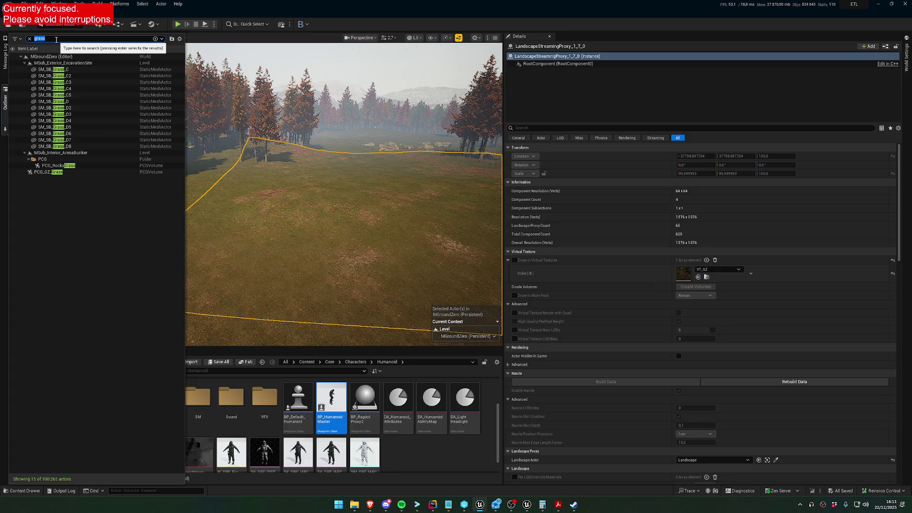
type("orld")
key("Return")
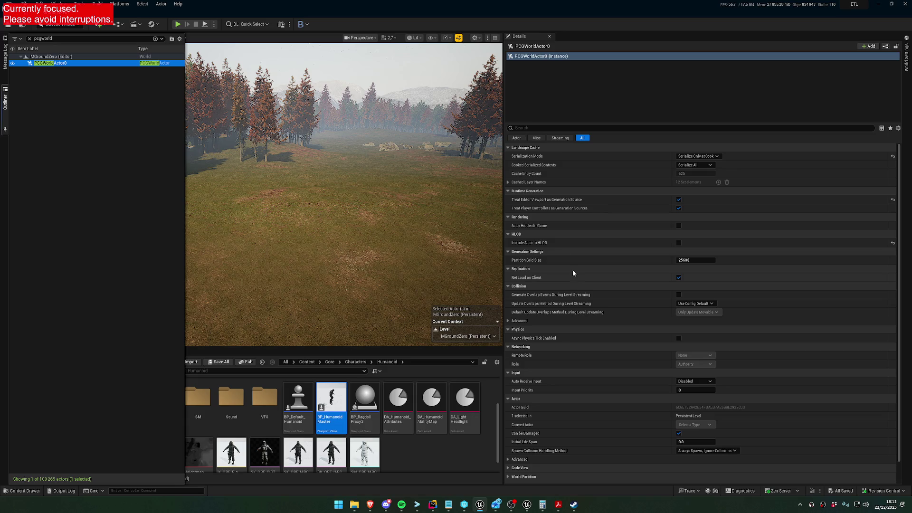
mouse_move(536, 212)
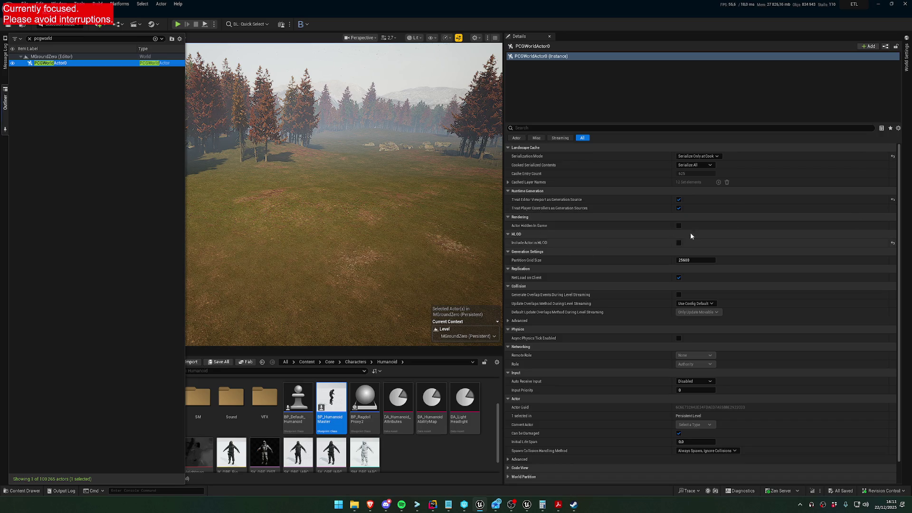
Untick and re-tick 'Treat Editor Viewport as Generation Source' under Runtime Generation.
mouse_move(456, 175)
left_mouse_down()
mouse_move(456, 200)
mouse_move(456, 157)
mouse_move(456, 199)
mouse_move(456, 167)
mouse_move(434, 169)
left_mouse_up()
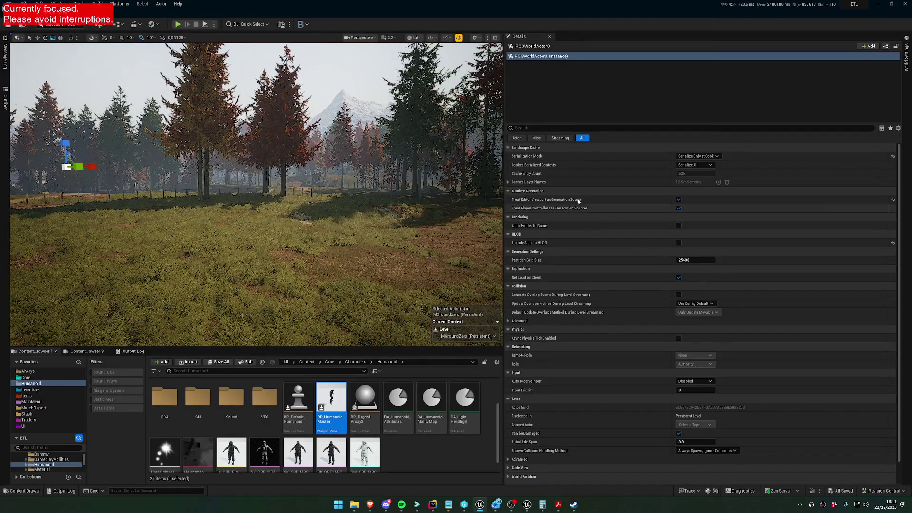
left_click(678, 200)
left_click(678, 200)
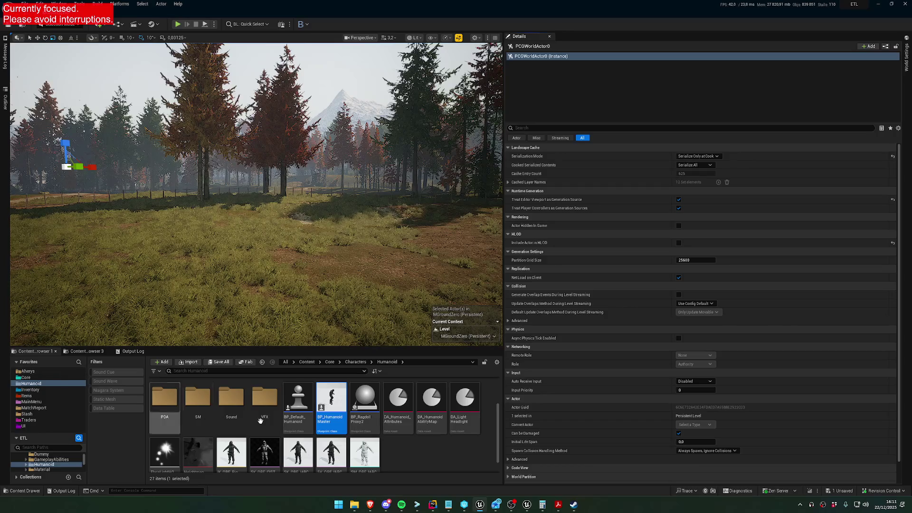
left_click(195, 371)
Find 'playercon' in the Core folder and open BP_PlayerController.
type("playercon")
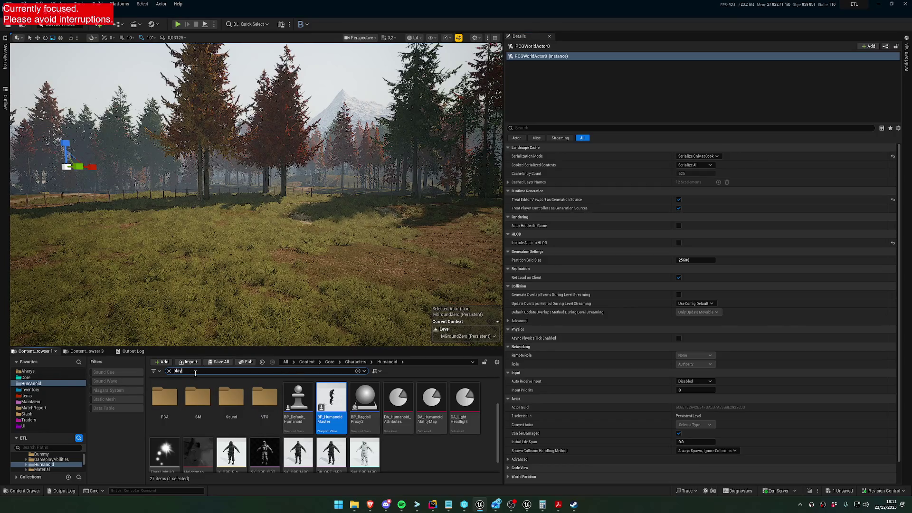
left_click(26, 377)
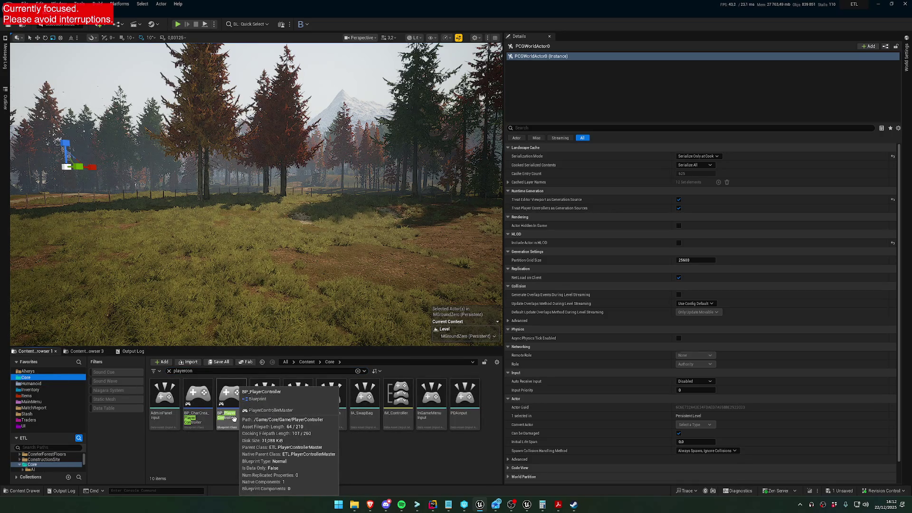
double_click(230, 404)
Search its Details for 'runti' and 'gene', clear the search and close the Blueprint.
left_click(529, 245)
type("runti")
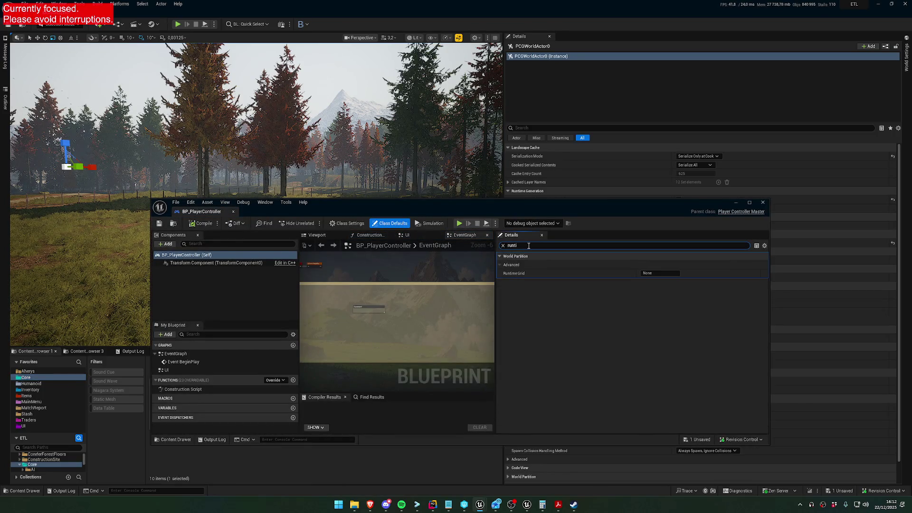
key("BackSpace")
key("BackSpace")
key("BackSpace")
type("gene")
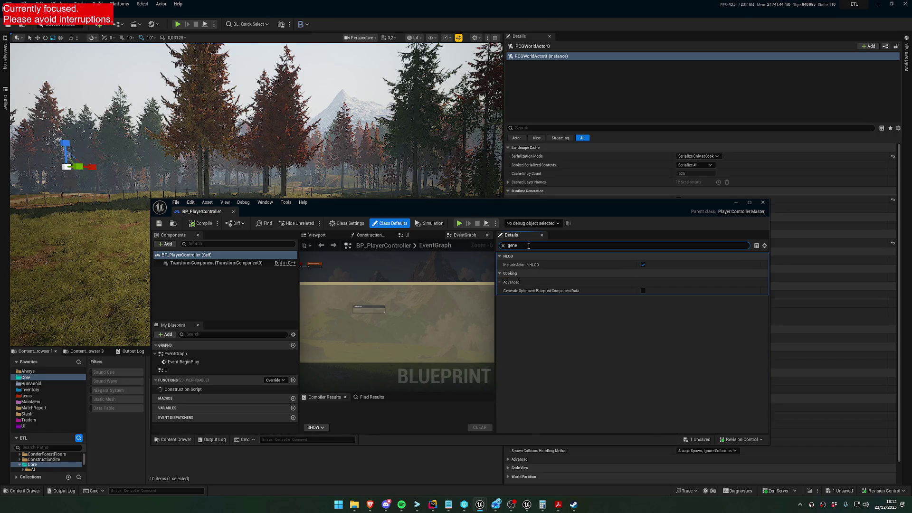
key("ctrl+a")
type("a")
key("BackSpace")
key("BackSpace")
key("BackSpace")
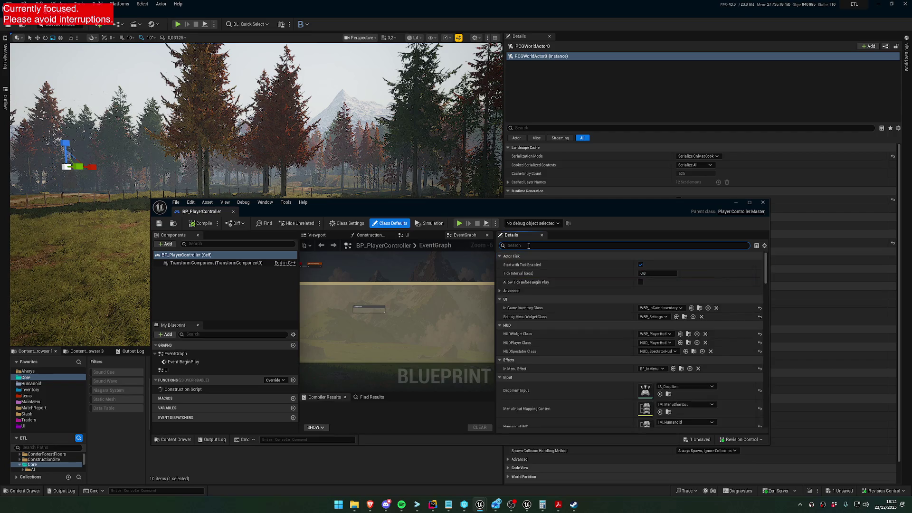
left_click(762, 203)
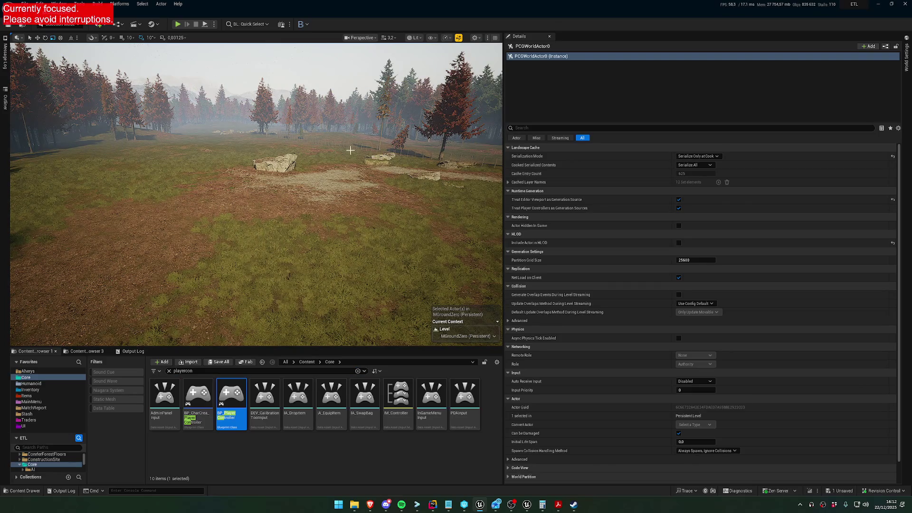
left_click(214, 24)
Start Play In Editor to reach the RAID lobby on the GroundZero map.
left_click(214, 24)
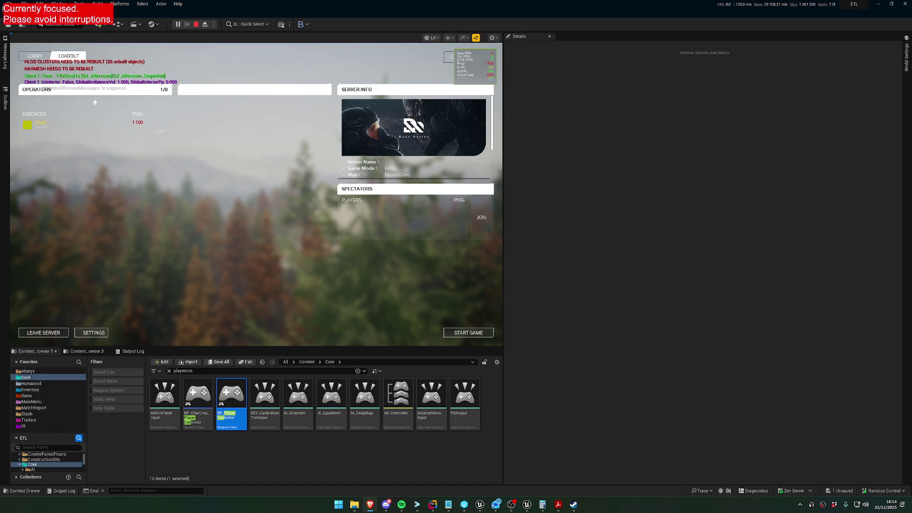
Start the match, sprint into the forest, and teleport to POI - Old Barracks via the admin panel.
left_click(468, 336)
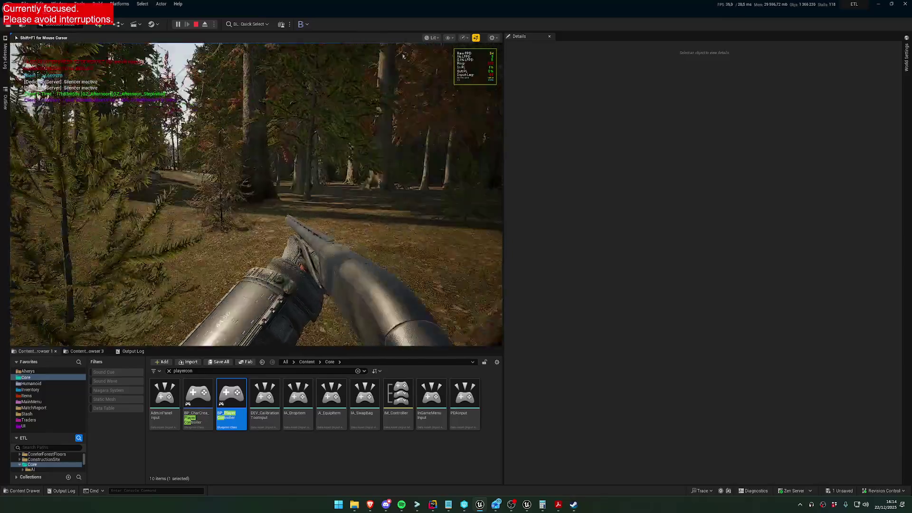
key("shift+w")
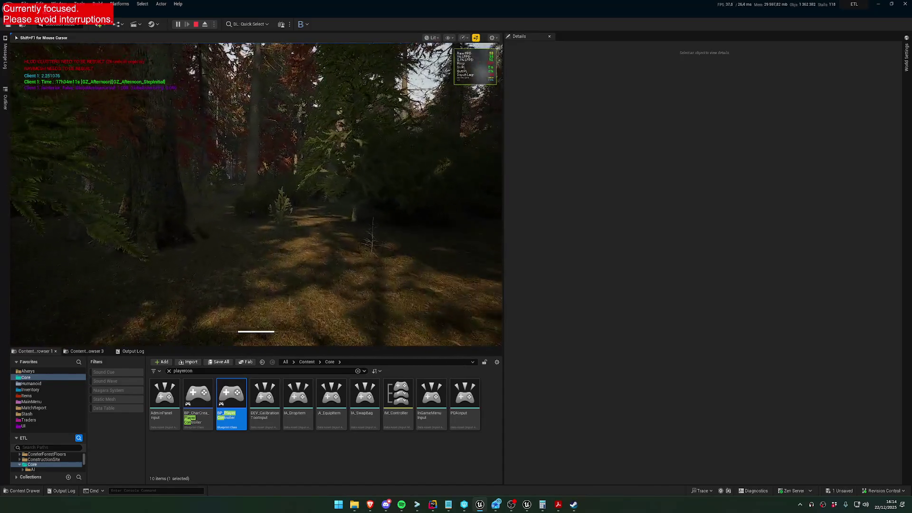
key("F1")
left_click(153, 86)
left_click(287, 110)
left_click(269, 169)
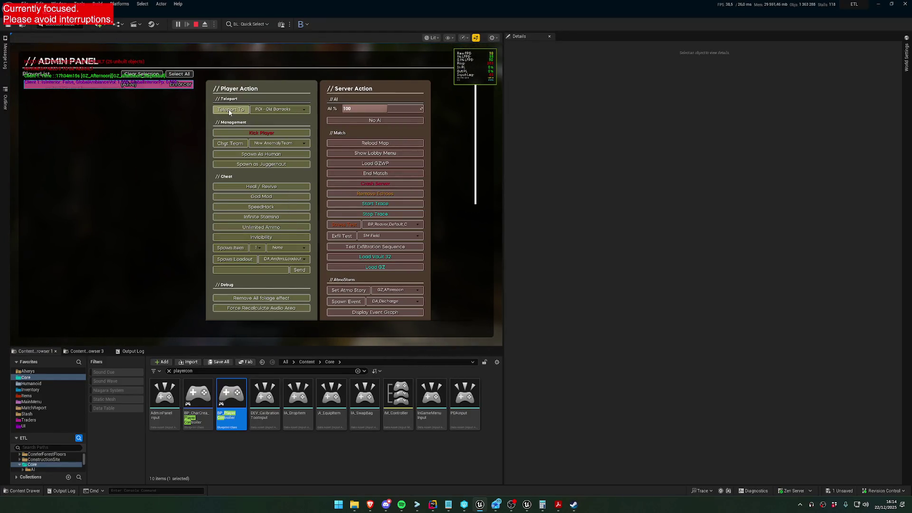
left_click(231, 110)
Walk from the Old Barracks courtyard into the alley, then stop playing.
key("w")
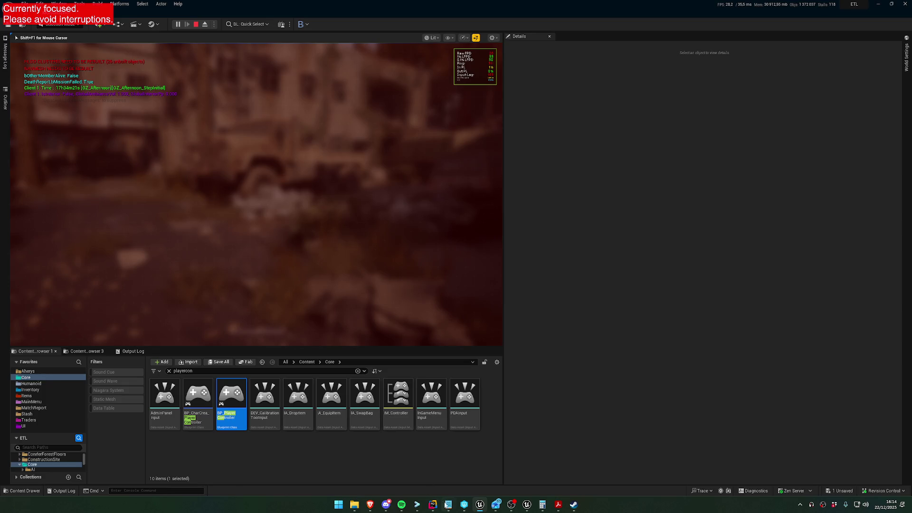
mouse_move(448, 504)
key("Escape")
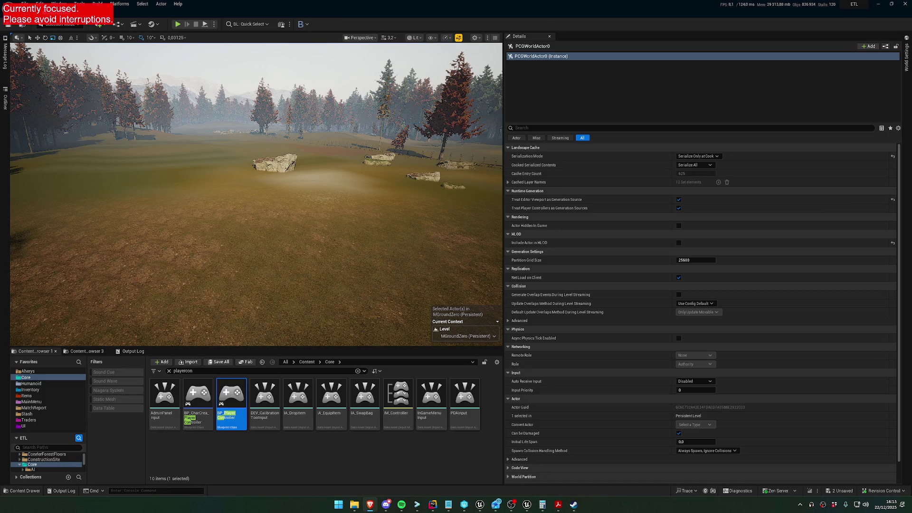
Frame a landscape section and fly across the open field toward the mountains and trees.
left_click(431, 244)
key("f")
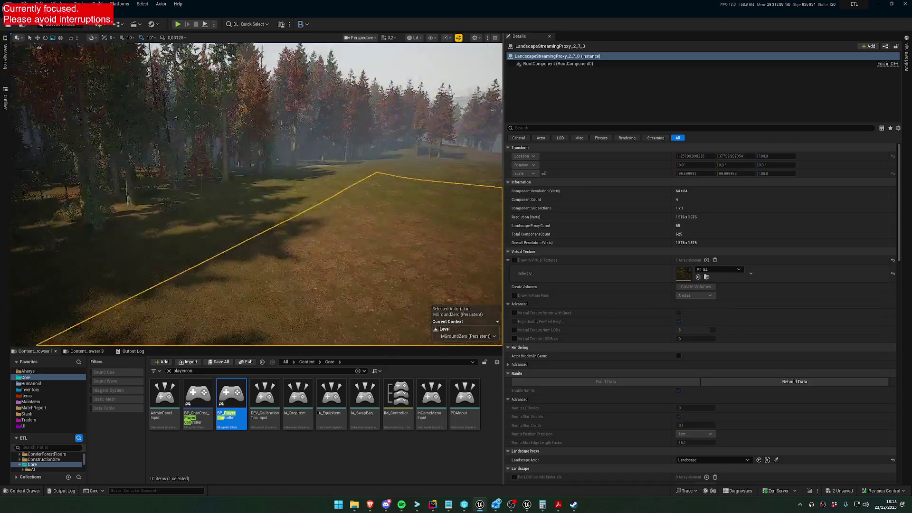
scroll(257, 194, "down", 2)
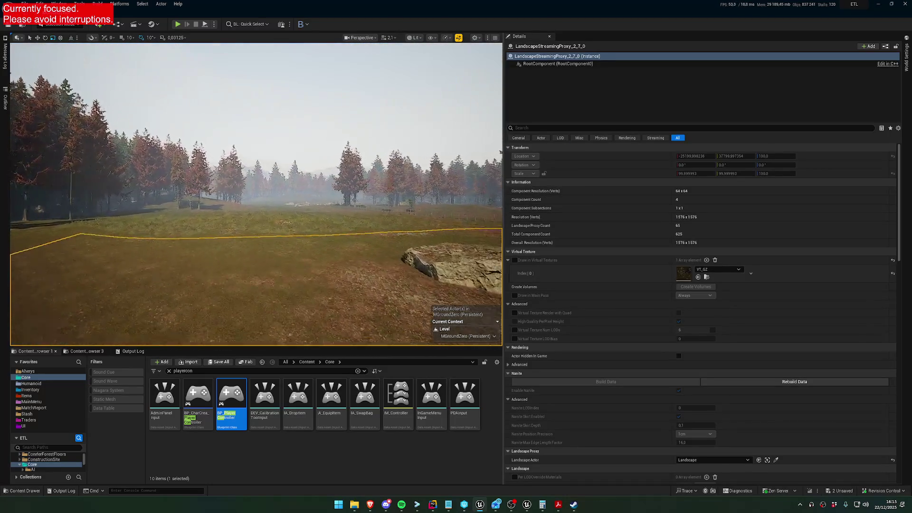
key("w")
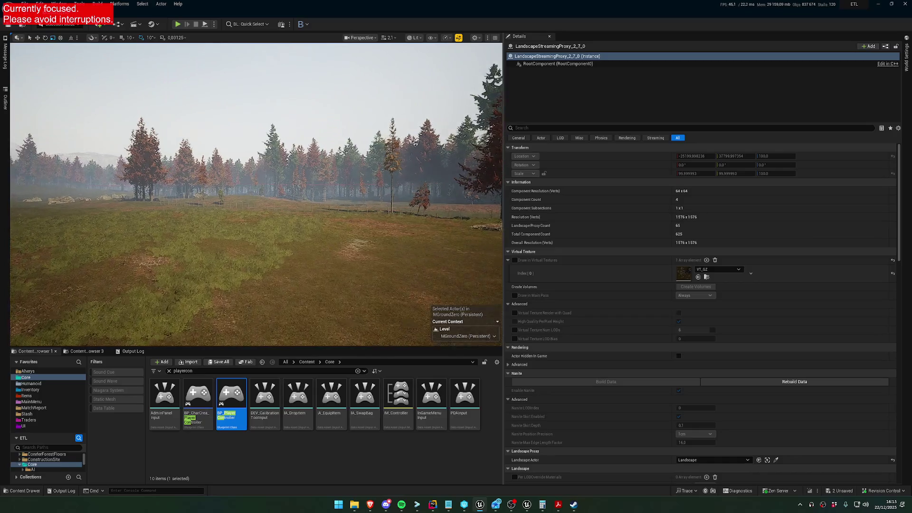
key("w")
key("w")
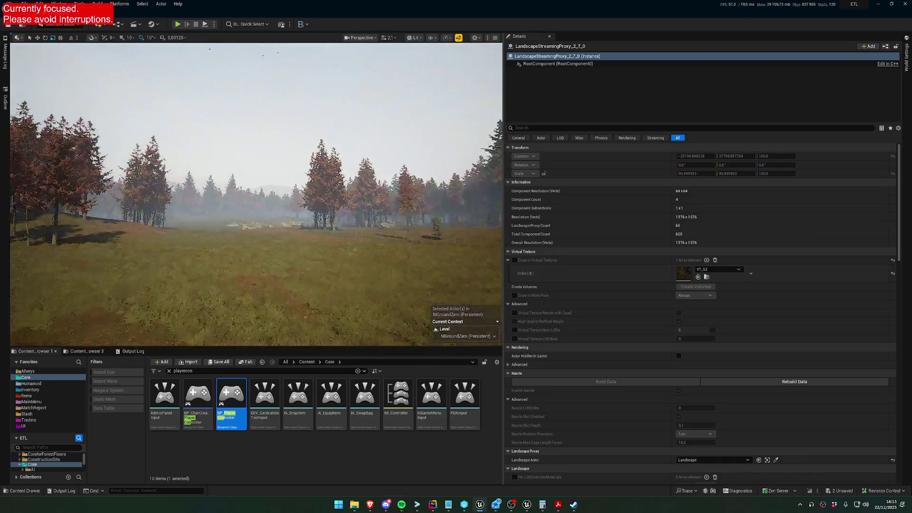
key("w")
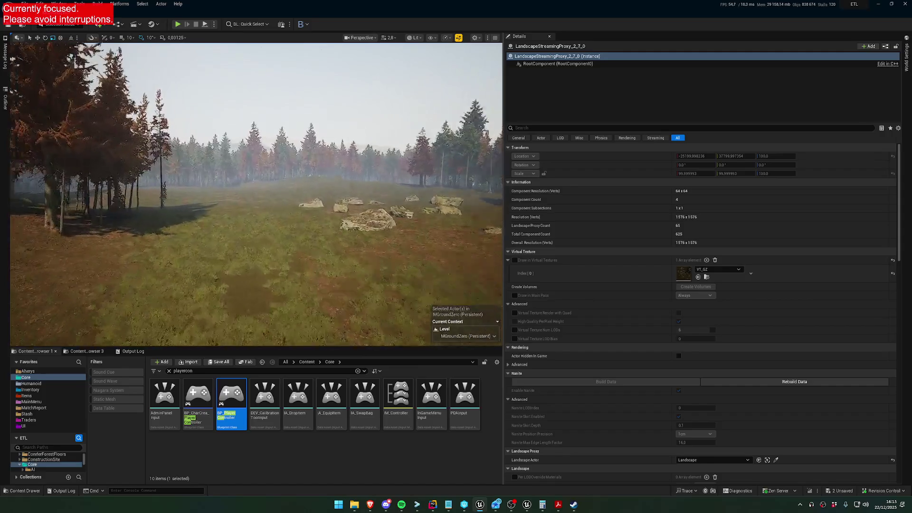
key("w")
scroll(256, 194, "up", 2)
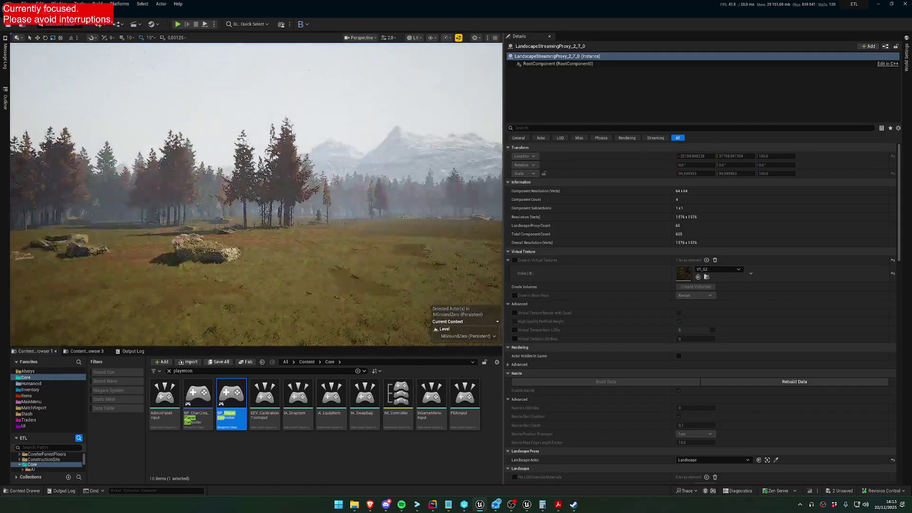
key("w")
scroll(256, 194, "up", 1)
key("w")
scroll(257, 194, "down", 3)
Fly through the dense forest to the sunlit grass, reddish trees and pylon hill.
key("w")
scroll(257, 194, "up", 2)
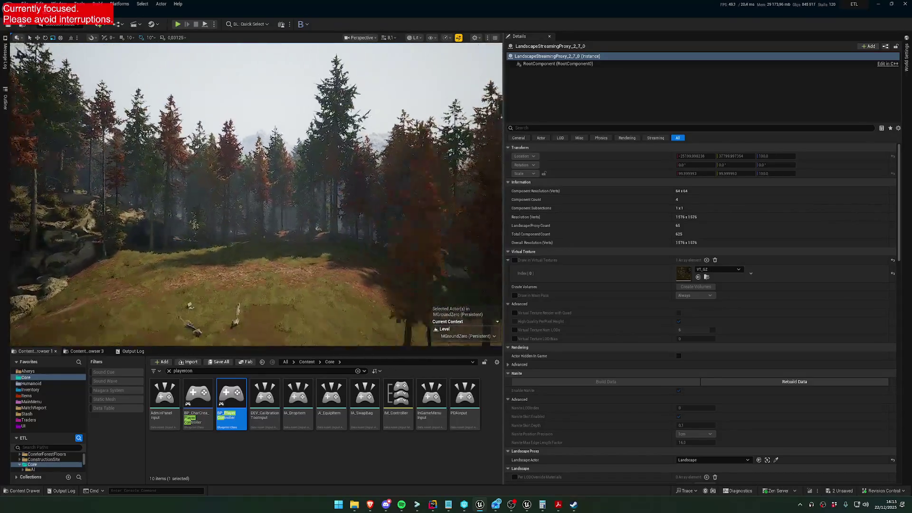
key("w")
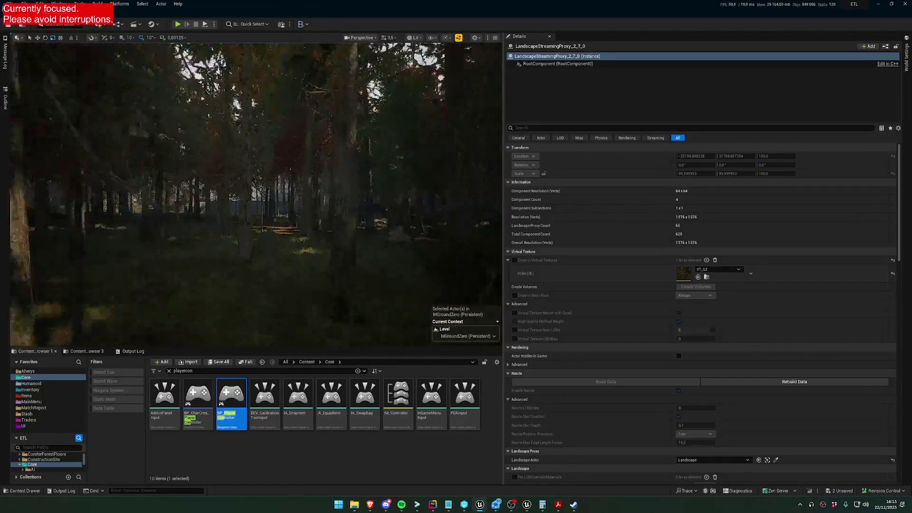
key("w")
scroll(257, 194, "down", 1)
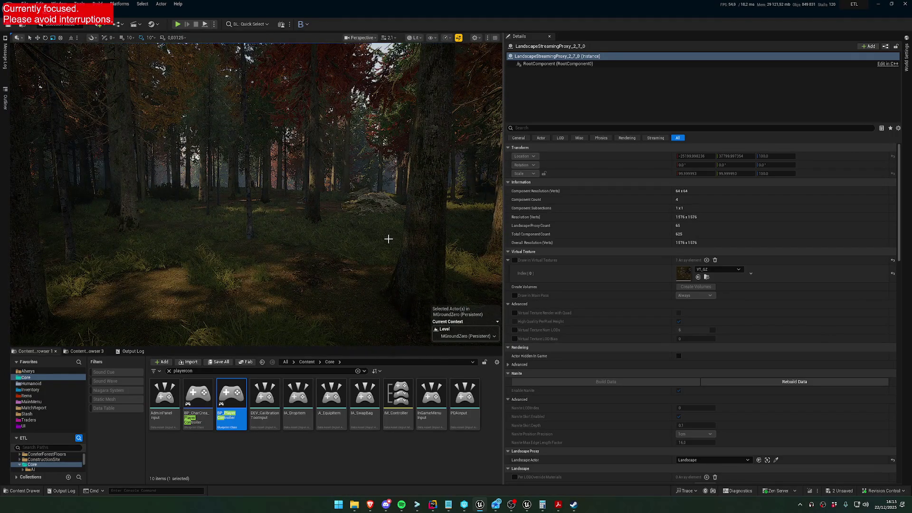
scroll(256, 194, "down", 1)
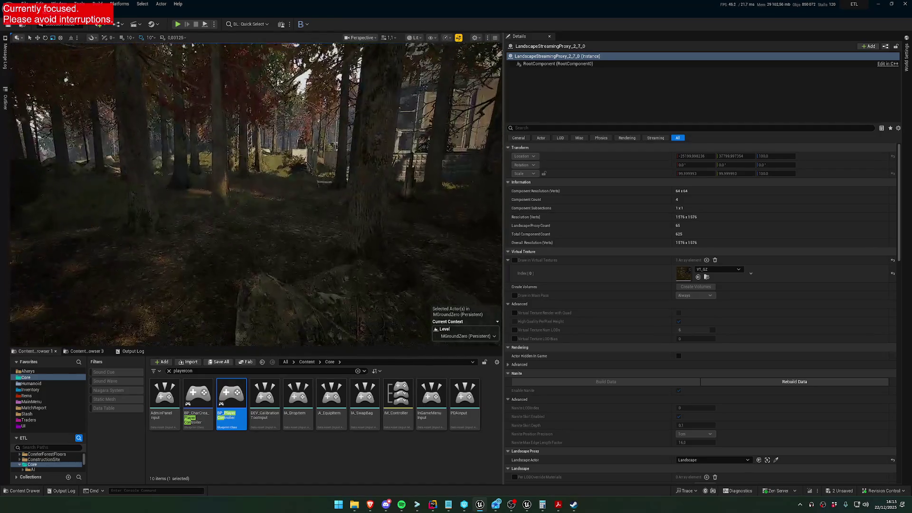
key("w")
left_click_drag(256, 193, 209, 194)
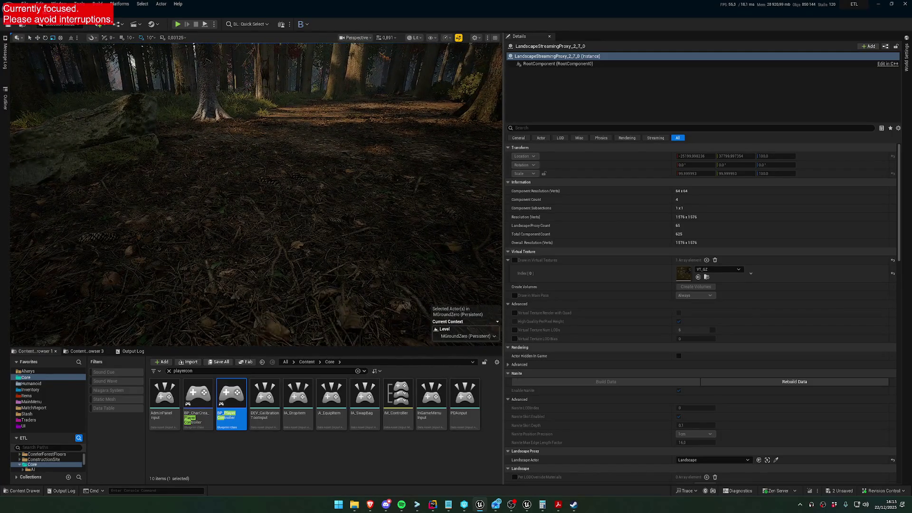
key("w")
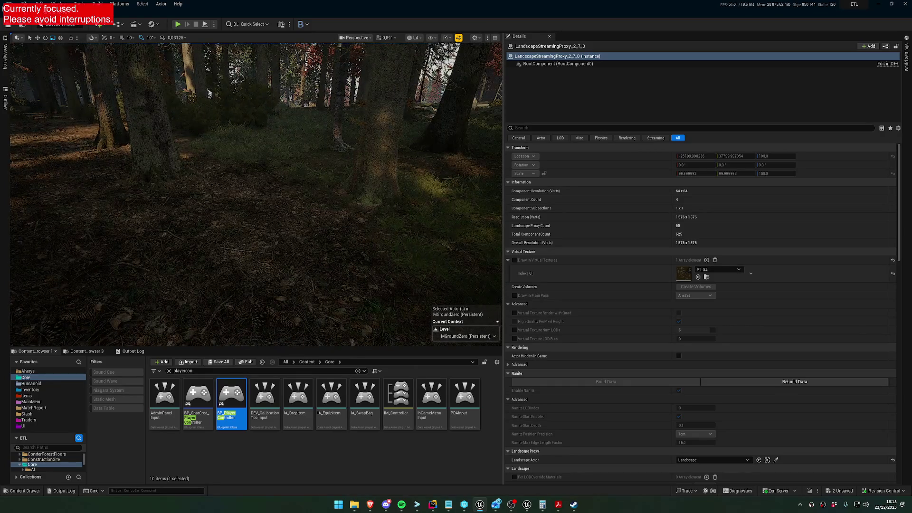
key("w")
key("w")
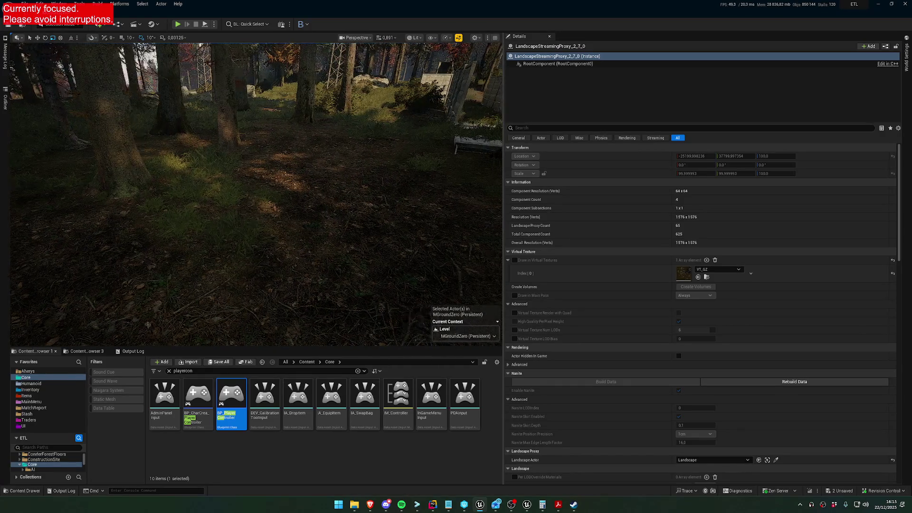
key("w")
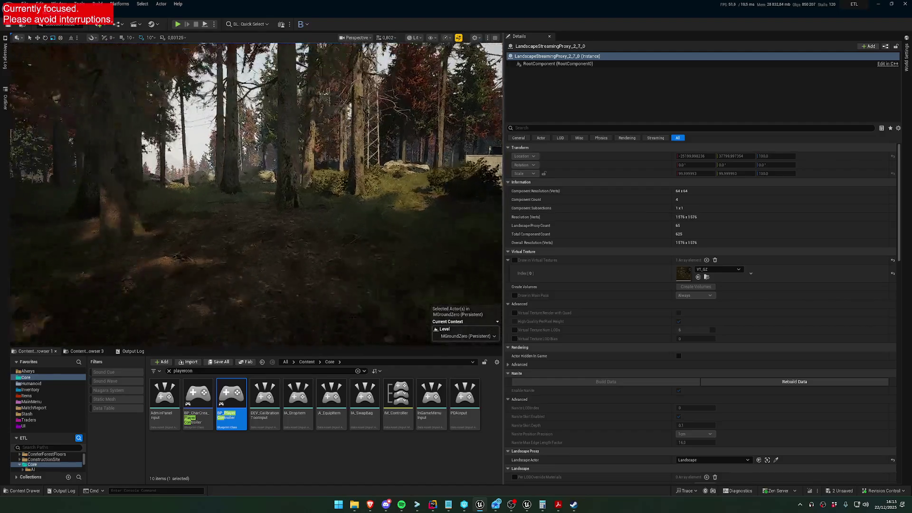
key("w")
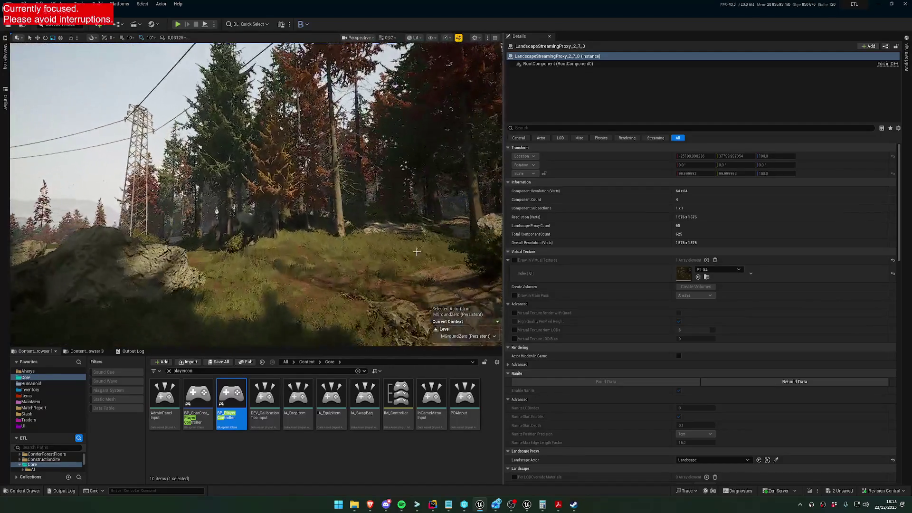
scroll(256, 194, "up", 1)
key("alt+Tab")
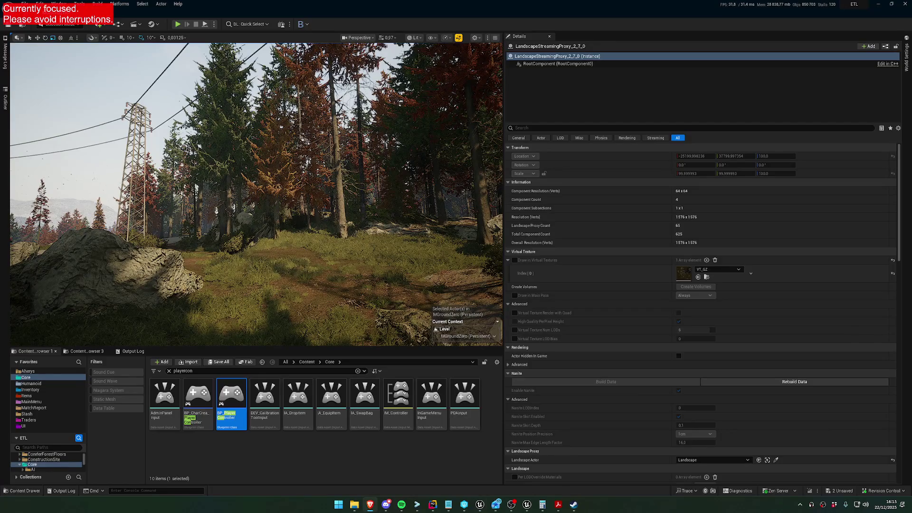